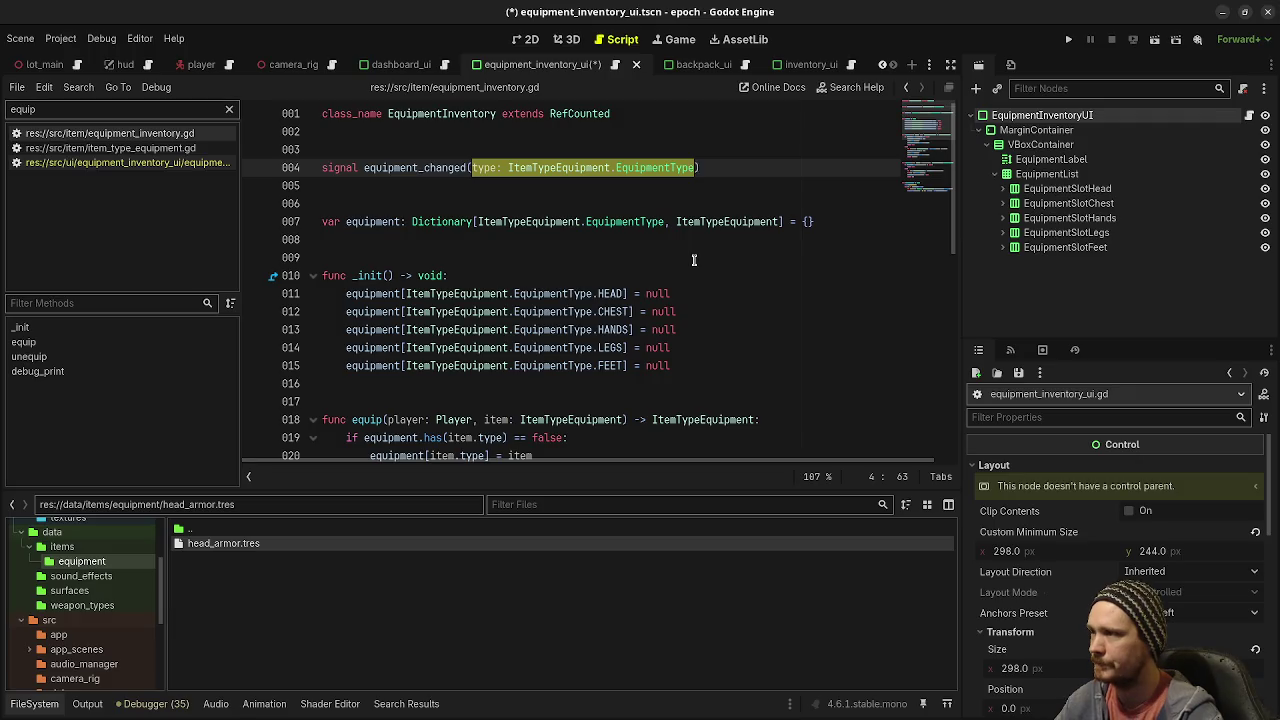
# Step: Below unequip, declare get_equipment(type: ItemTypeEquipment.EquipmentType) -> ItemTypeEquipment
pyautogui.scroll(-9, 656, 243)
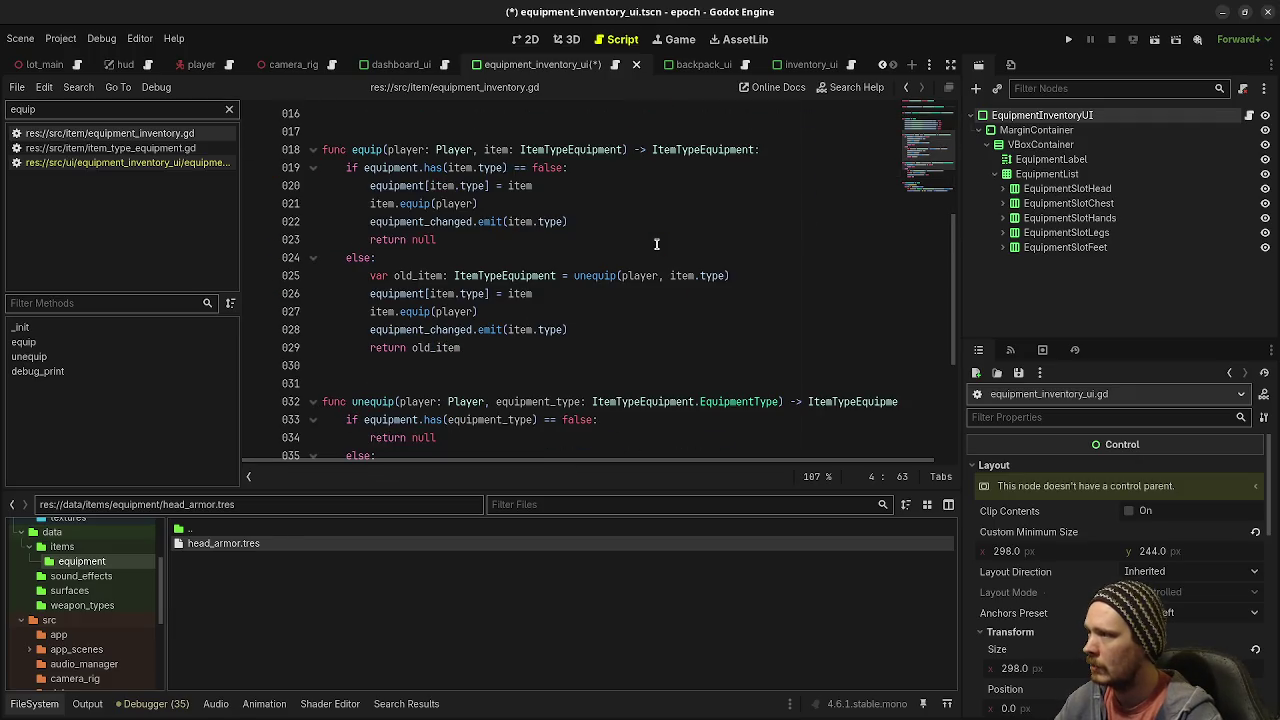
pyautogui.click(466, 303)
pyautogui.click(435, 342)
pyautogui.scroll(4, 515, 342)
pyautogui.scroll(-4, 514, 342)
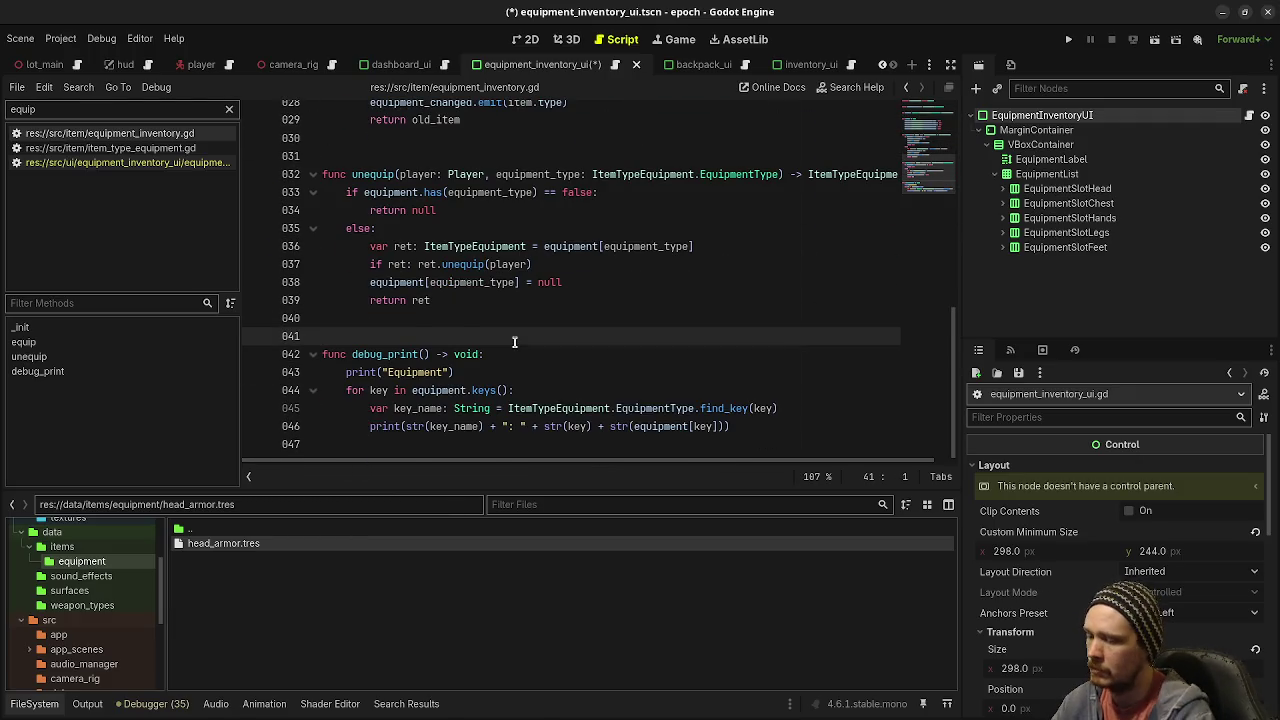
pyautogui.press('Return')
pyautogui.write('func get_')
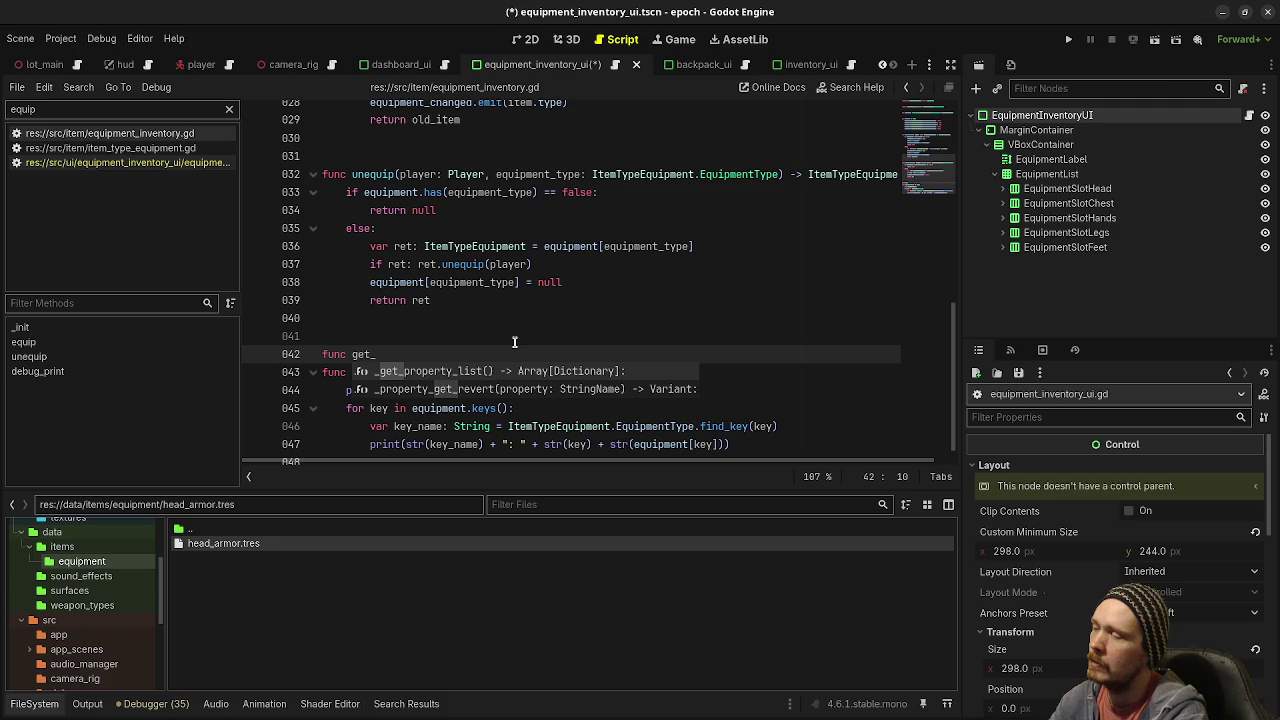
pyautogui.scroll(1, 514, 342)
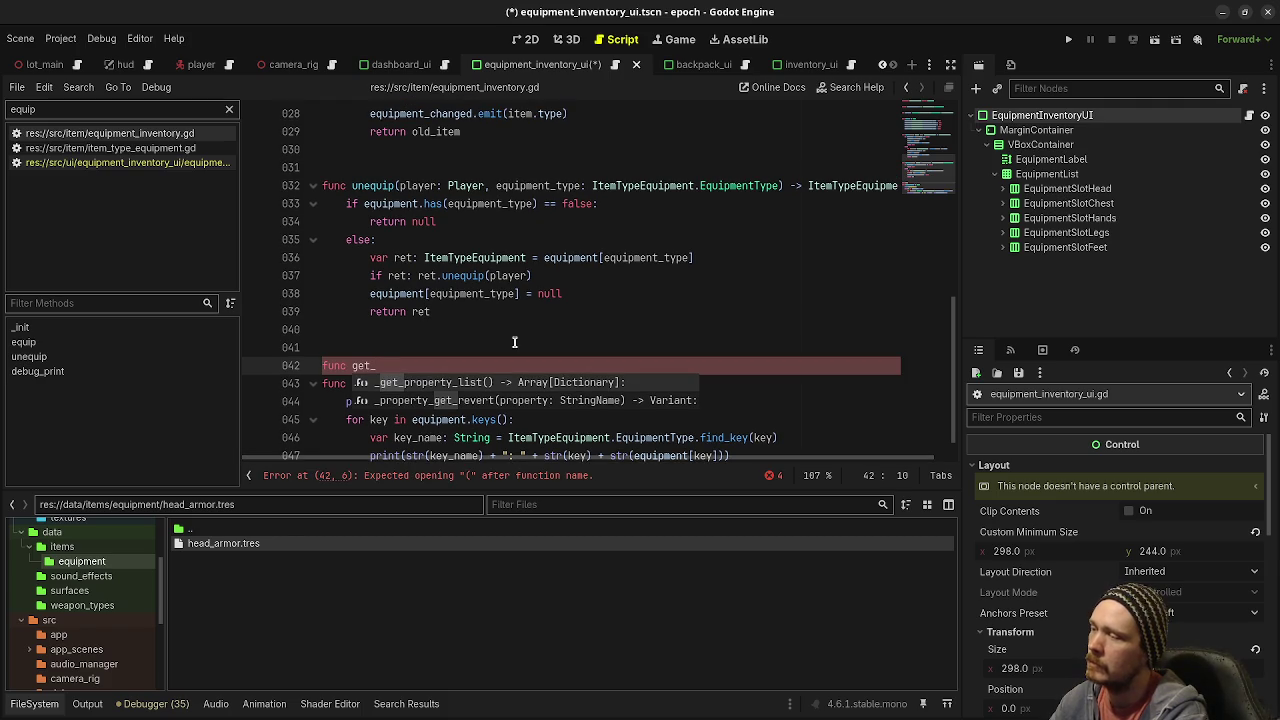
pyautogui.write('e')
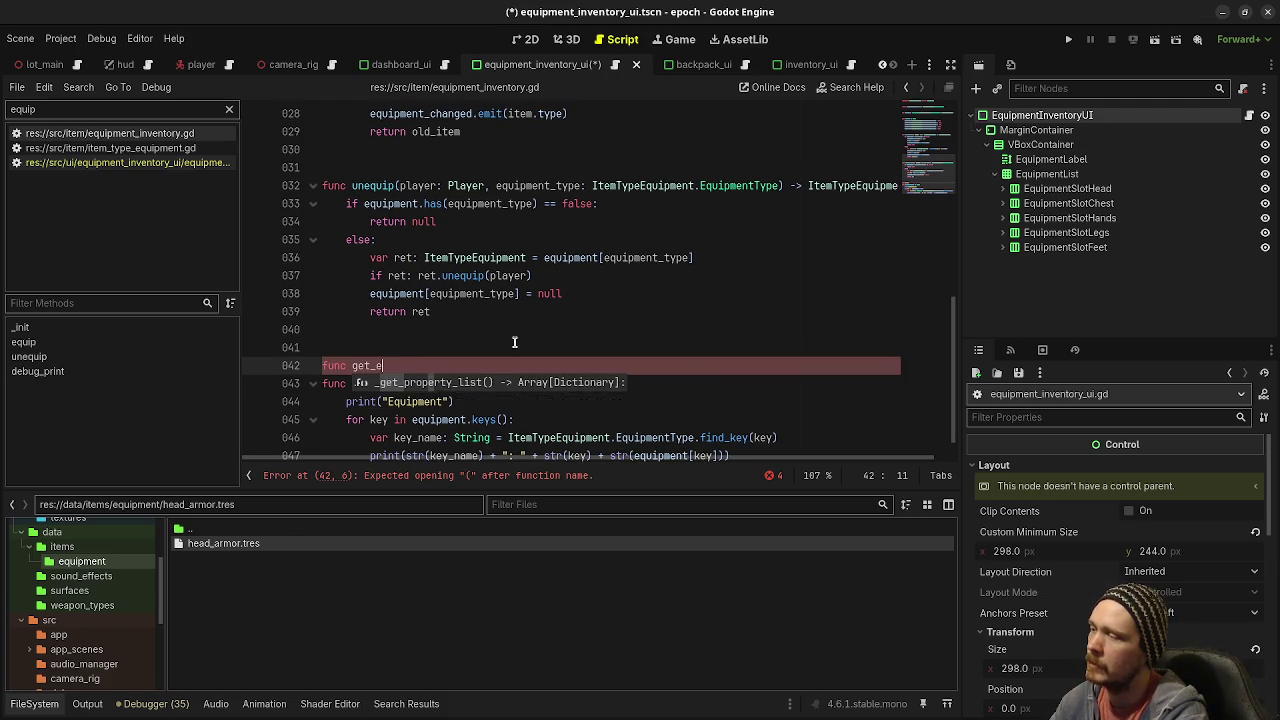
pyautogui.write('quipment(type: I')
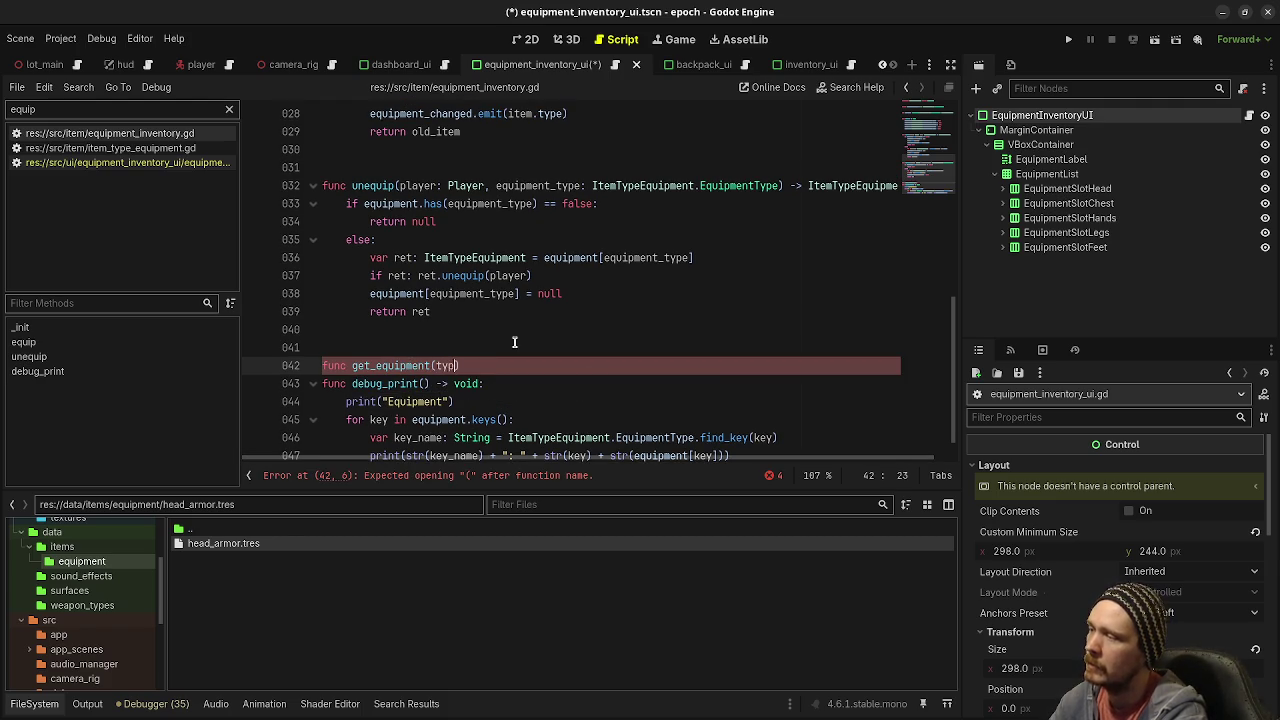
pyautogui.write('temTypeEquipment.E')
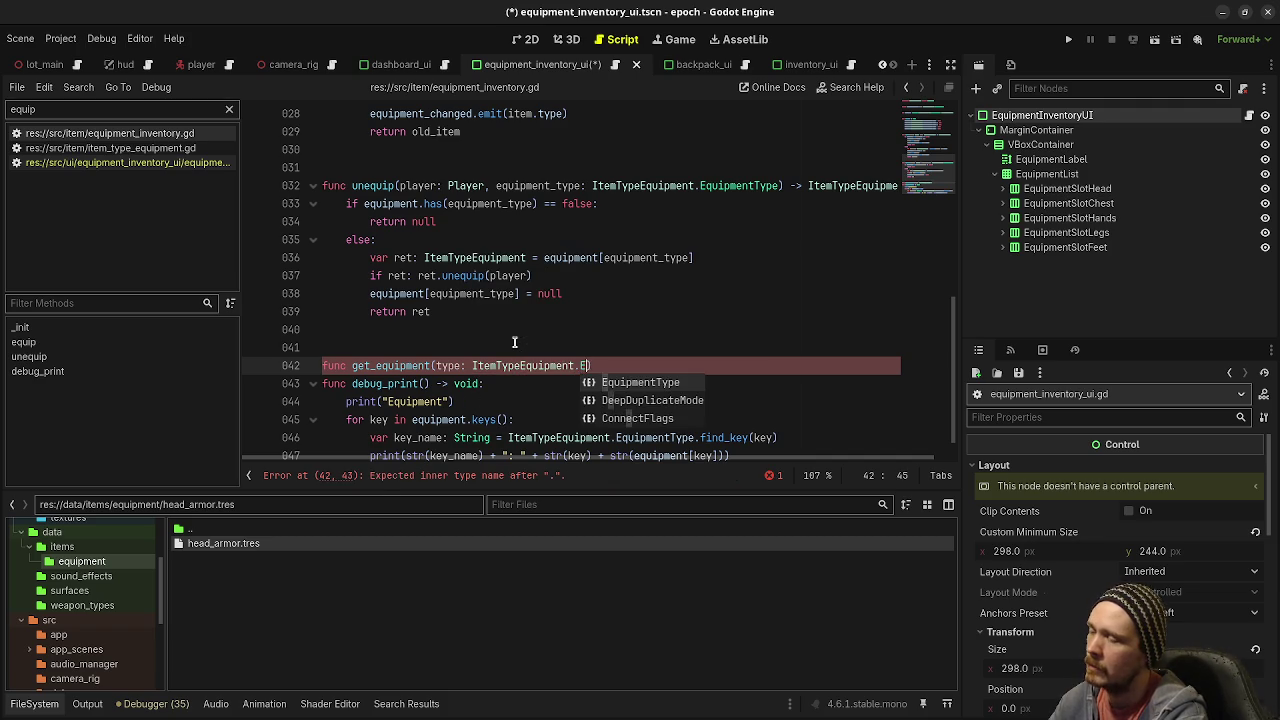
pyautogui.press('Return')
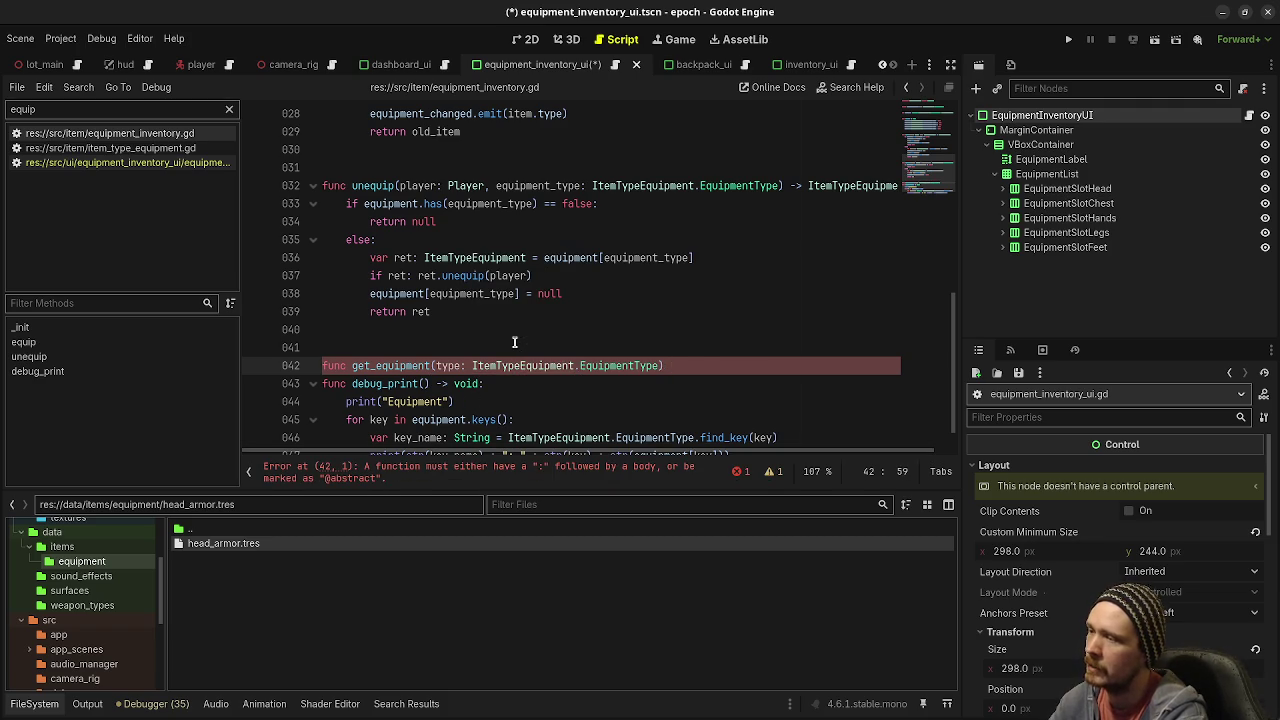
pyautogui.write(' -> ItemTy')
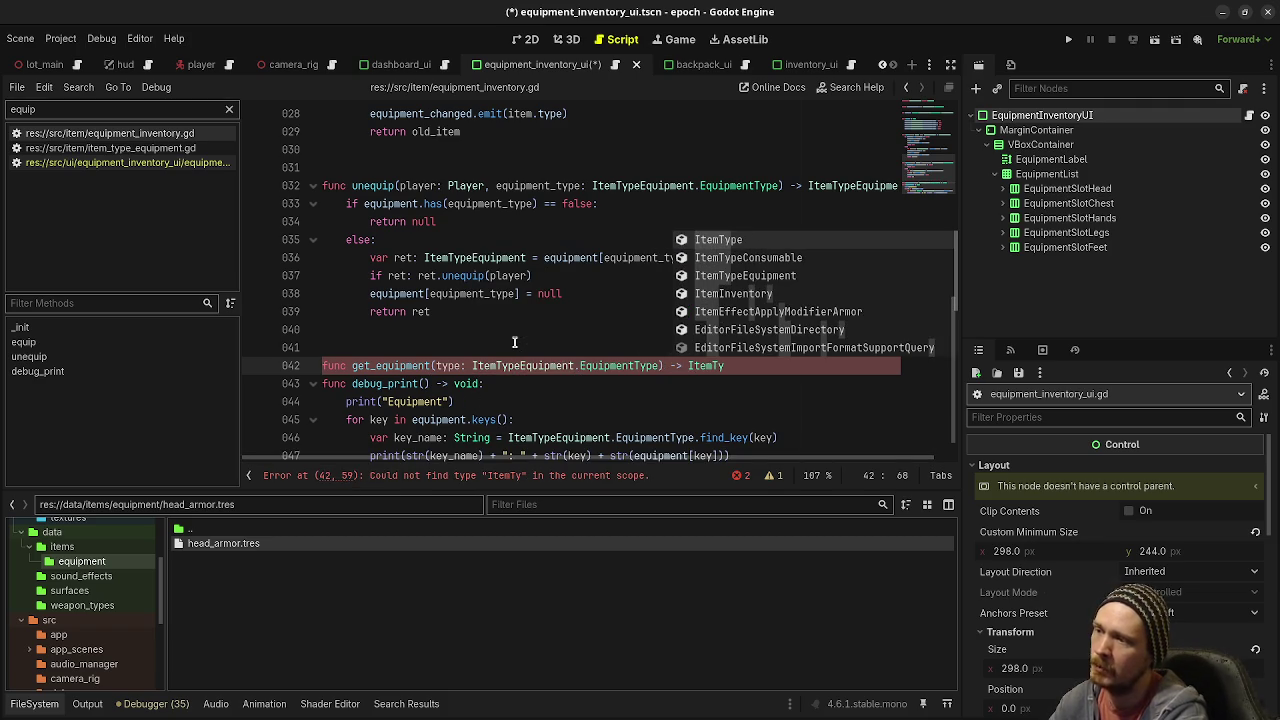
pyautogui.press('Down')
pyautogui.press('Down')
pyautogui.press('Return')
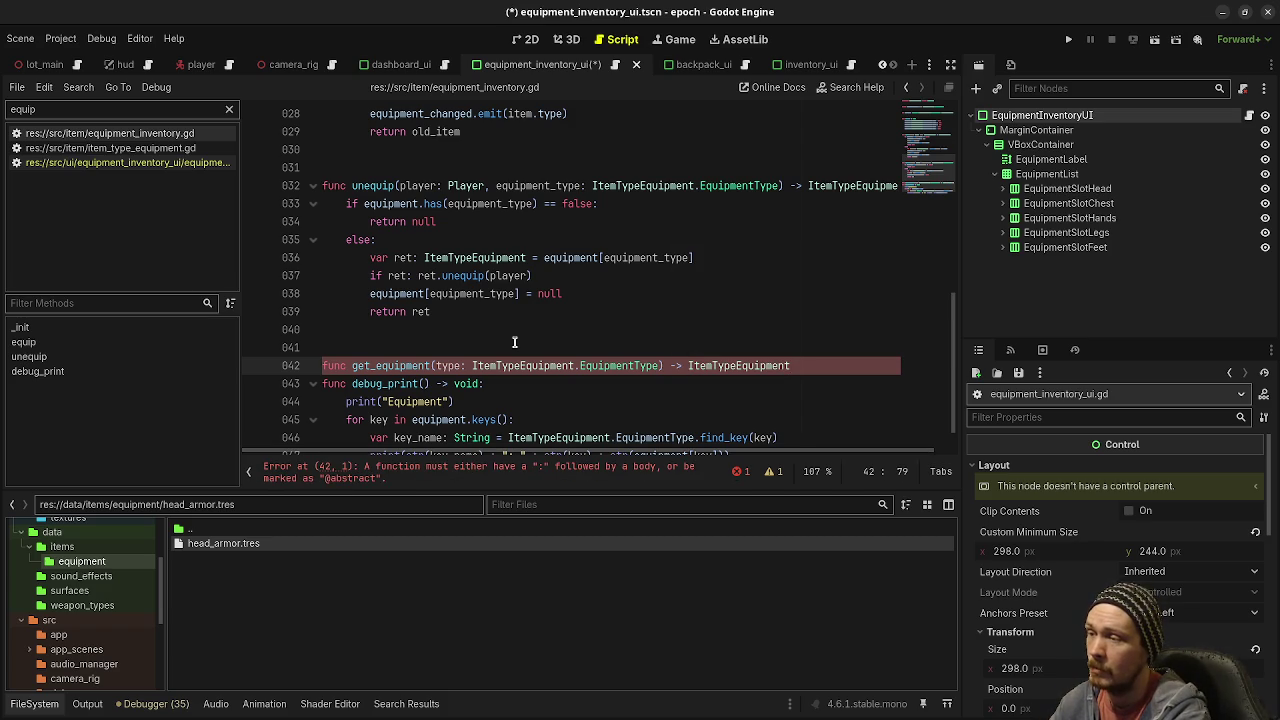
pyautogui.write(':')
# Step: Write an if equipment.has(type) == true check that returns equipment[type]
pyautogui.press('Return')
pyautogui.write('return')
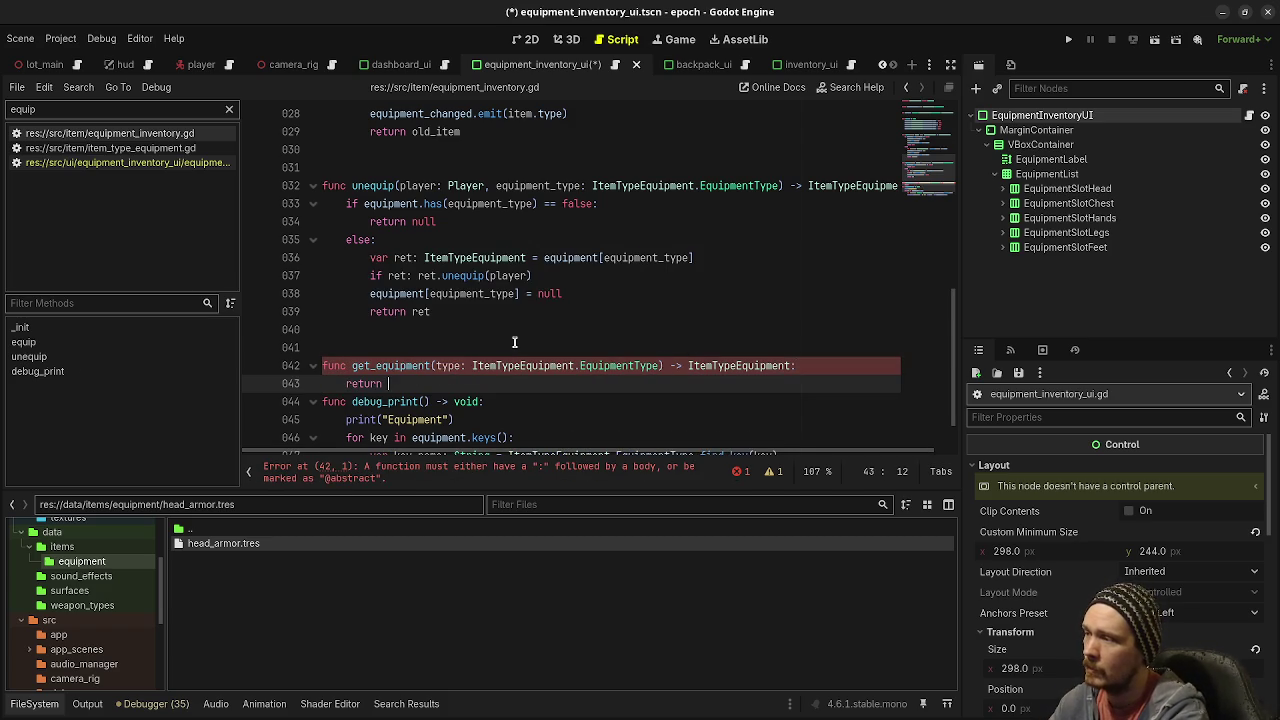
pyautogui.press('BackSpace')
pyautogui.press('BackSpace')
pyautogui.press('BackSpace')
pyautogui.write('if ')
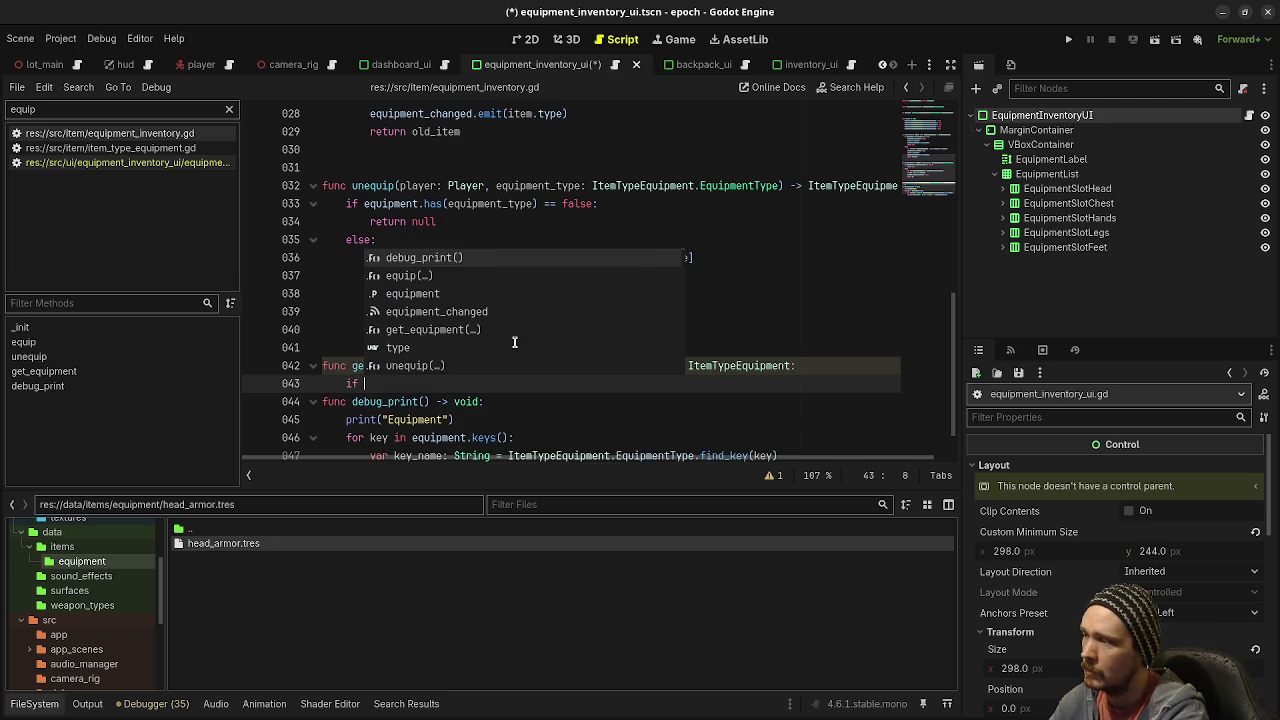
pyautogui.write('equi')
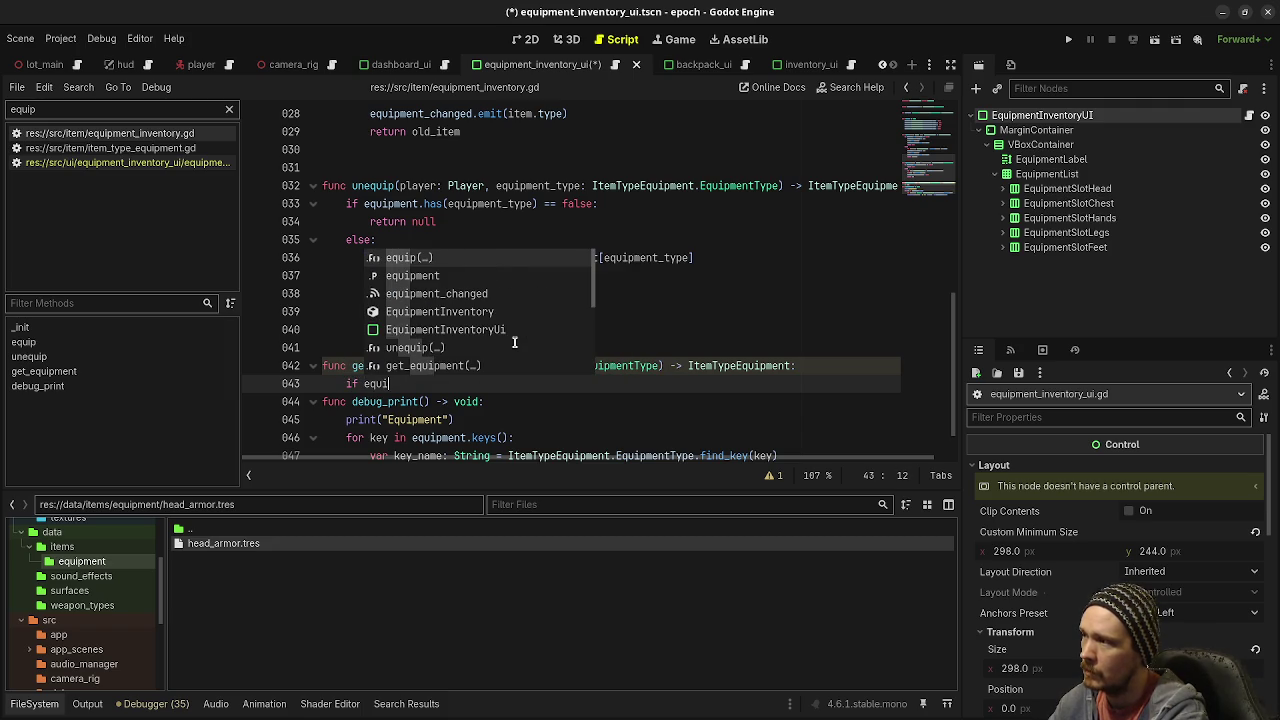
pyautogui.write('pment.has(')
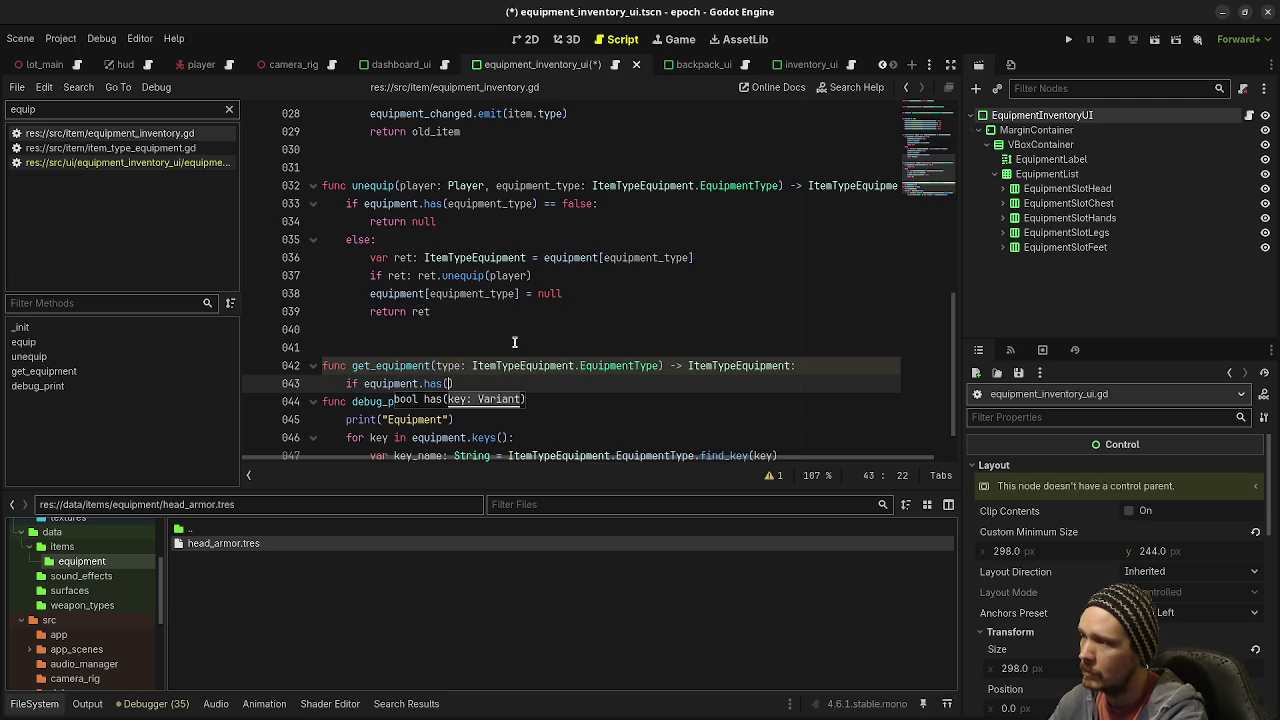
pyautogui.write('ype)')
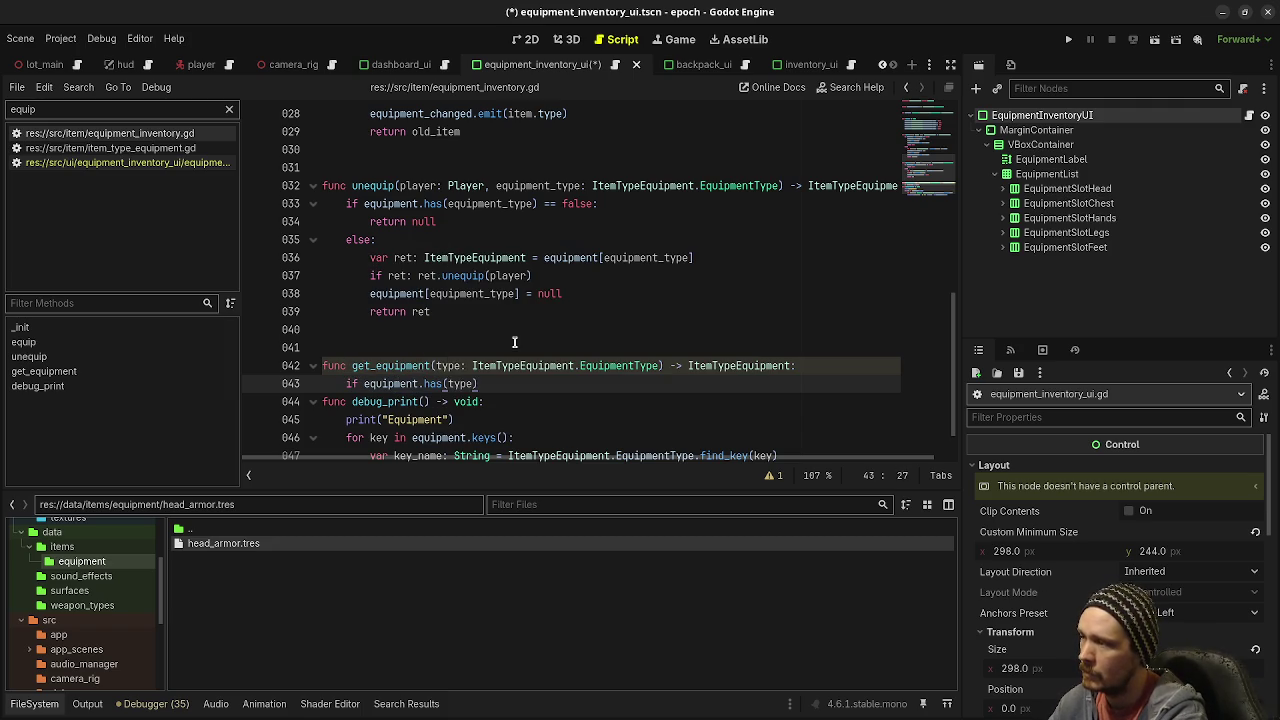
pyautogui.write(':')
pyautogui.press('Return')
pyautogui.write('return equipment')
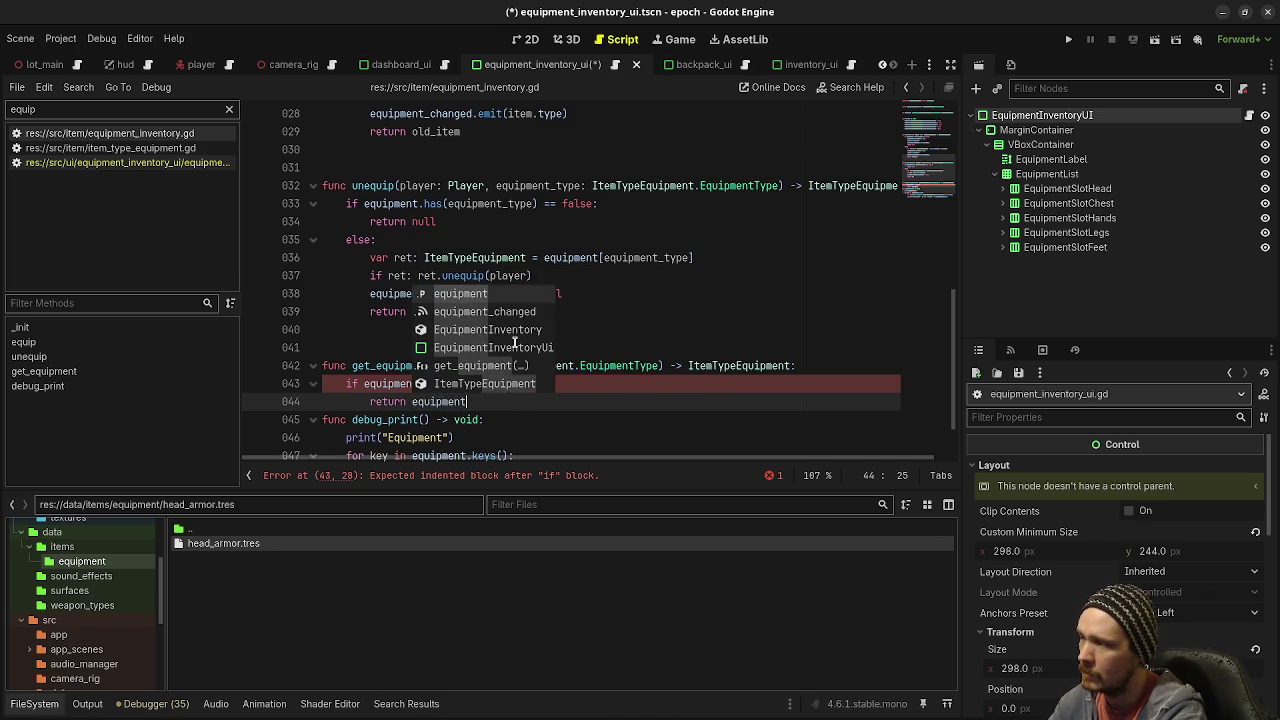
pyautogui.write('[type]')
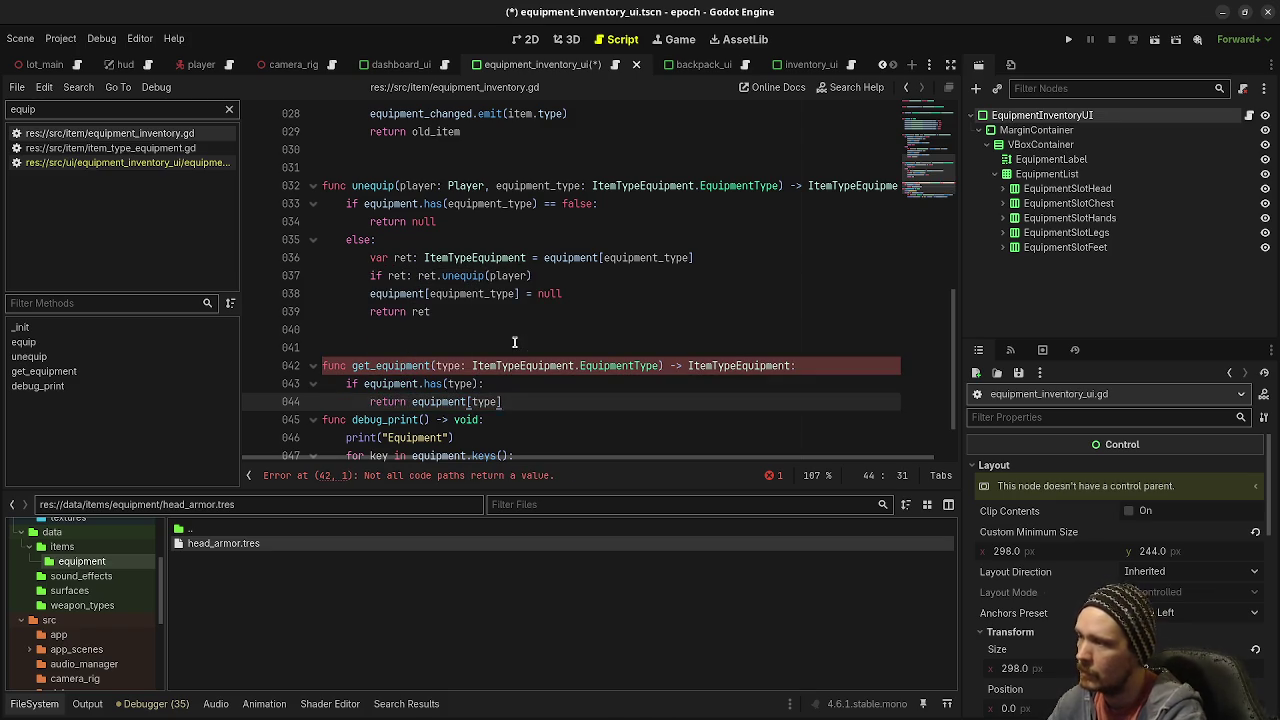
pyautogui.press('Up')
pyautogui.press('Left')
pyautogui.write('== true')
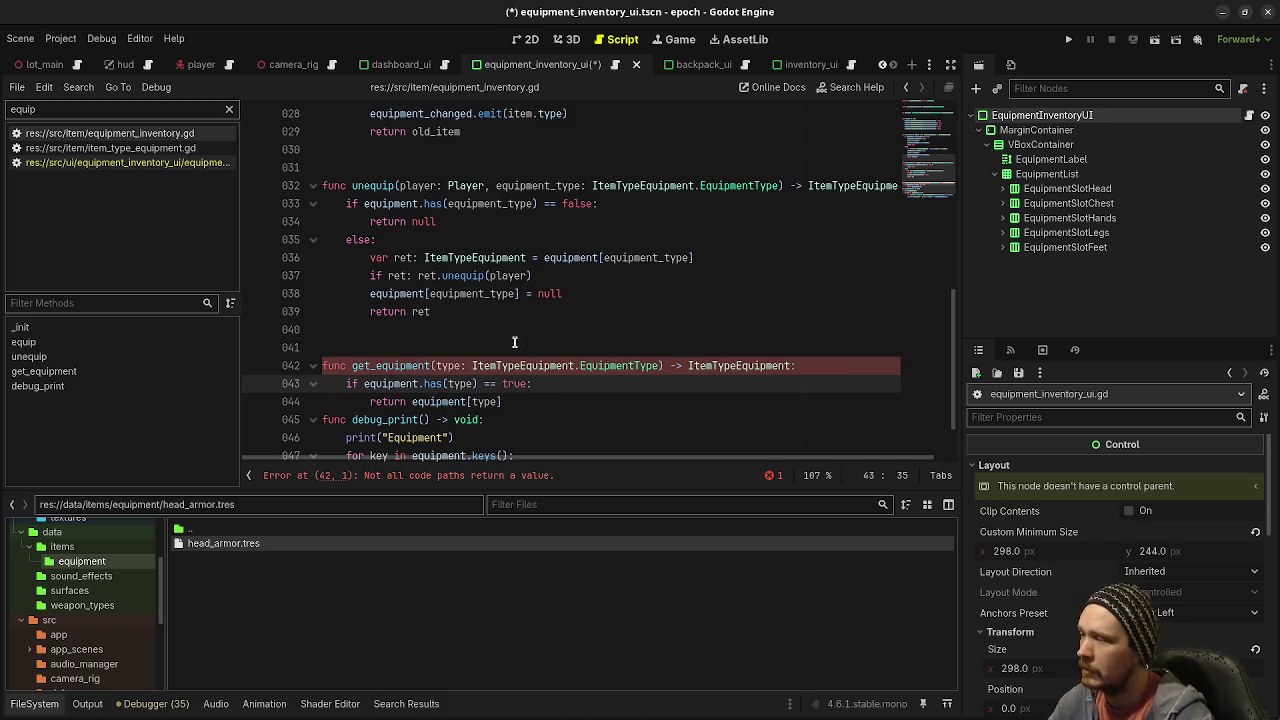
# Step: End the function with return null and save the script
pyautogui.click(514, 405)
pyautogui.press('Return')
pyautogui.press('Return')
pyautogui.press('BackSpace')
pyautogui.write('return null')
pyautogui.hotkey('ctrl', 's')
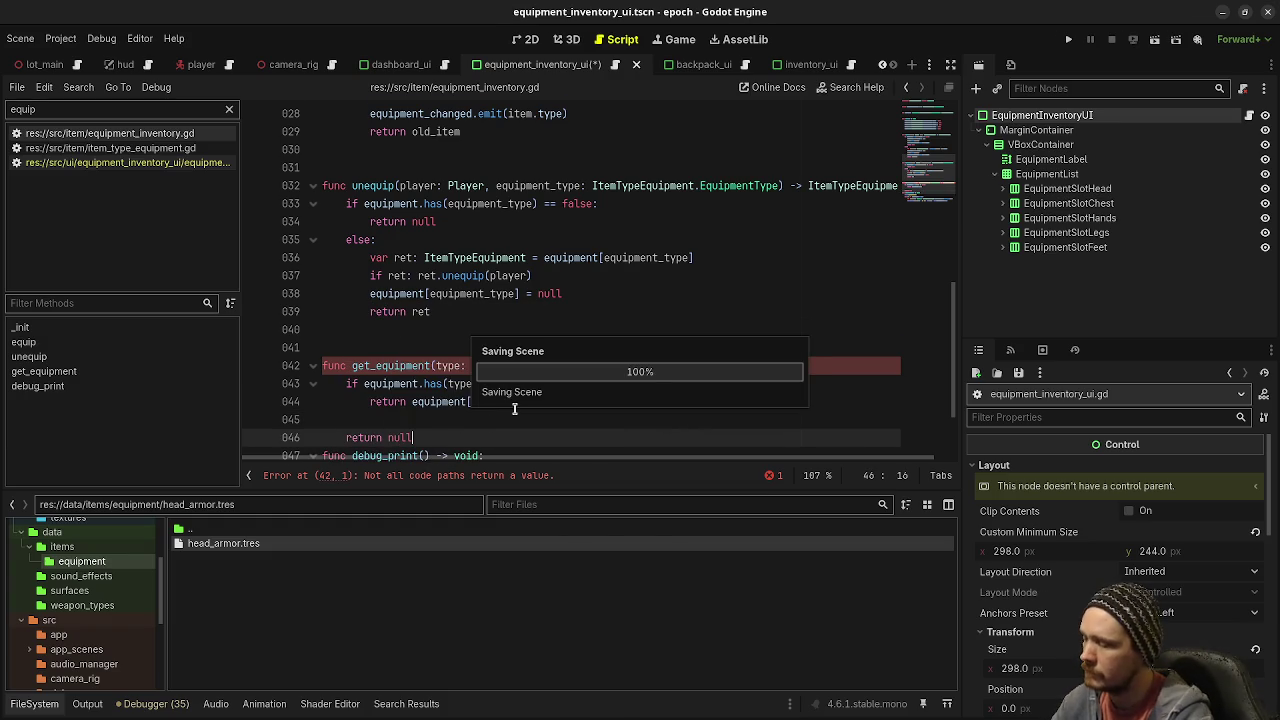
pyautogui.press('Return')
pyautogui.press('Return')
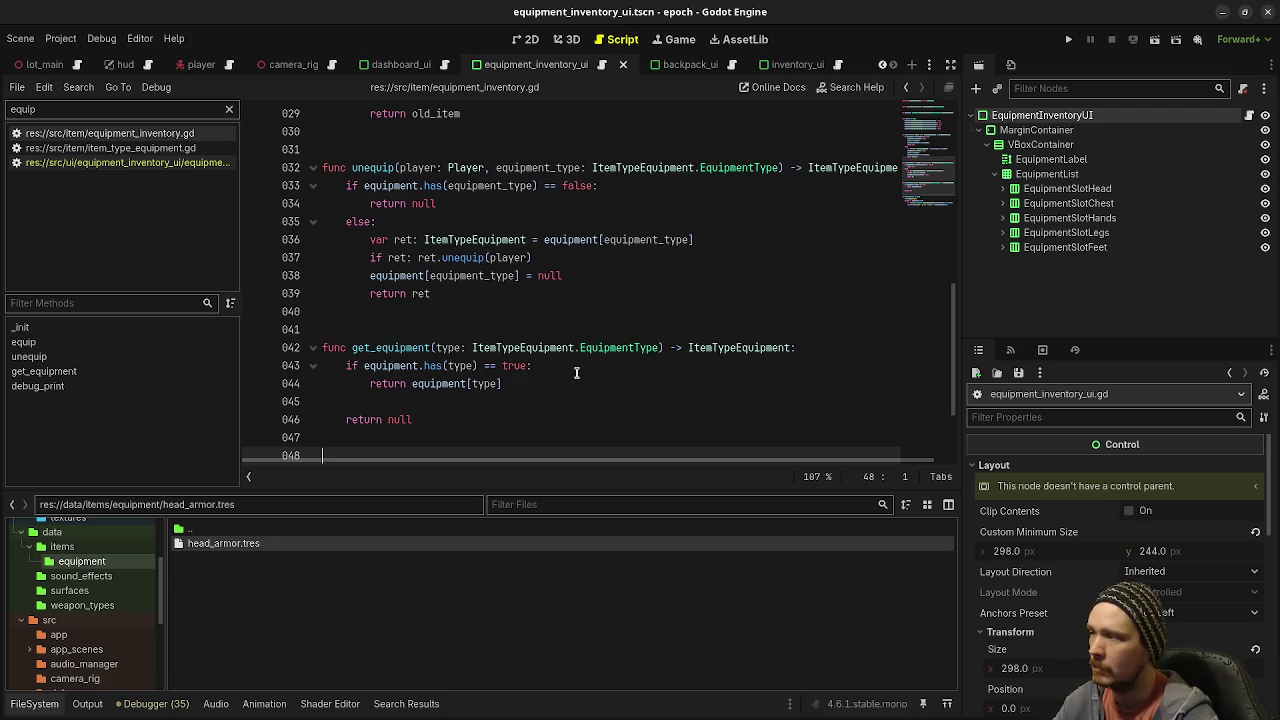
# Step: In equipment_inventory_ui.gd, add a setup(player: Player) -> void stub containing pass, and save
pyautogui.click(178, 163)
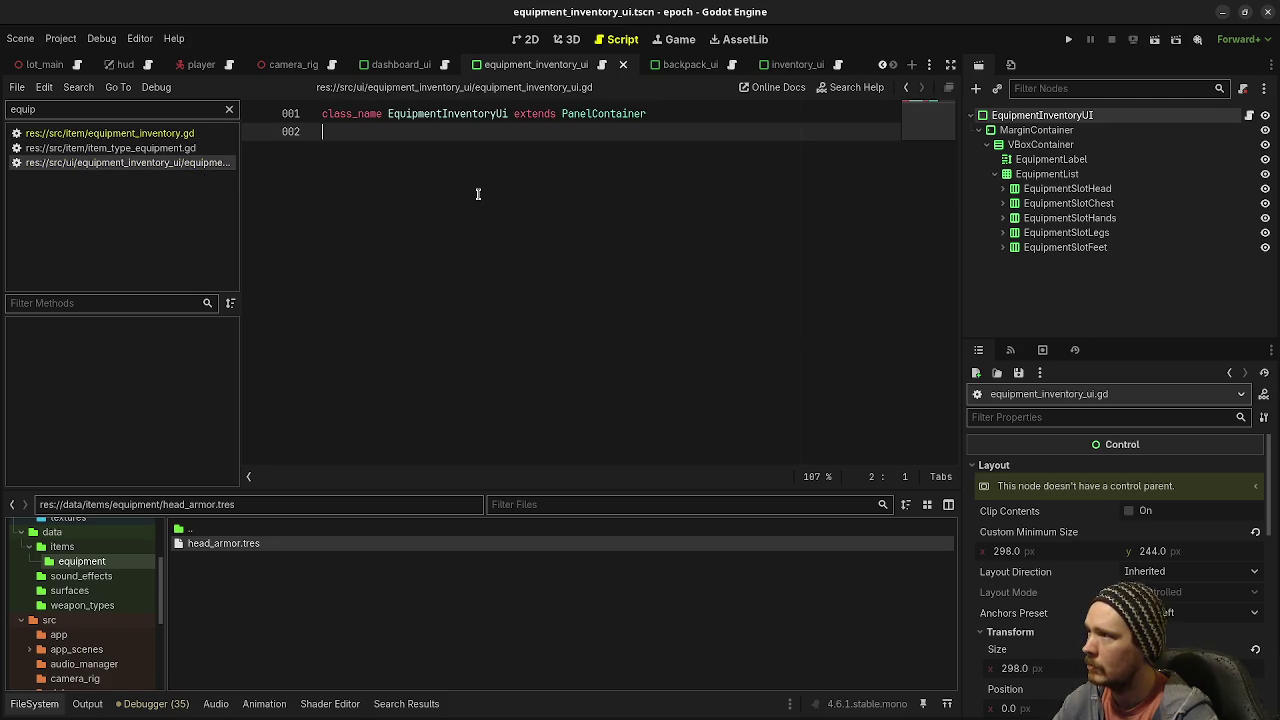
pyautogui.press('Return')
pyautogui.press('Return')
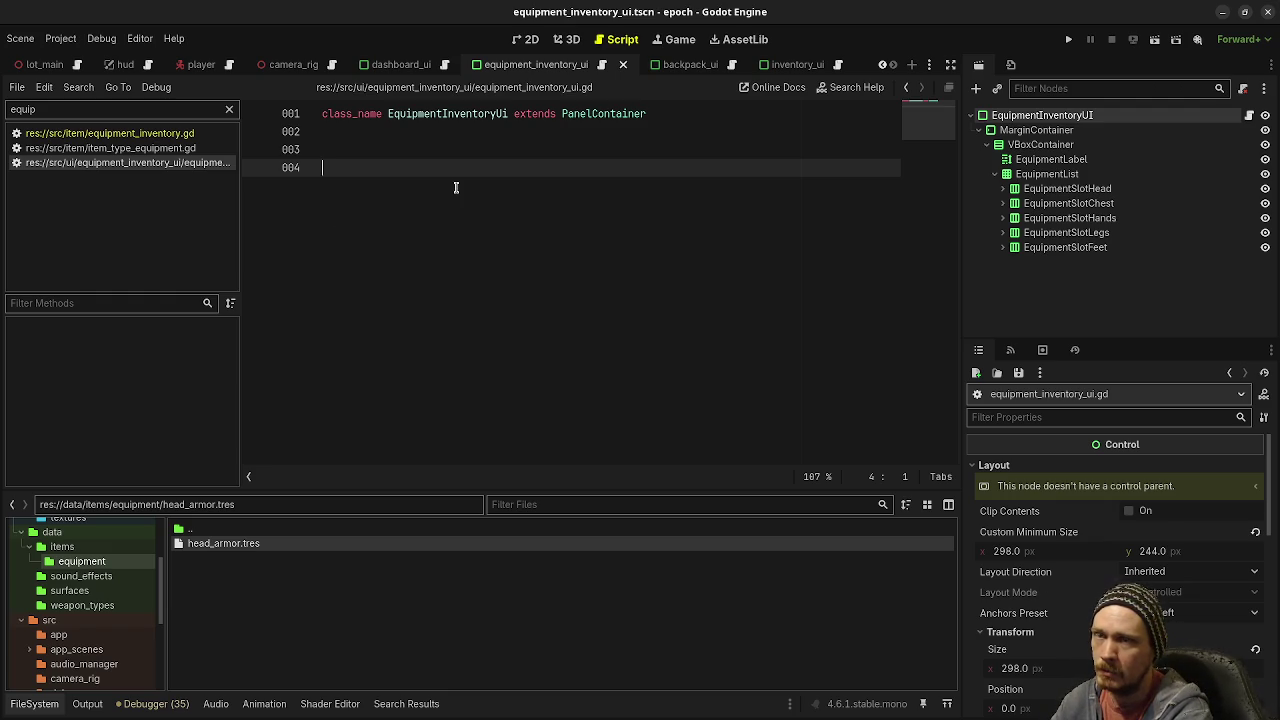
pyautogui.write('func _ready()')
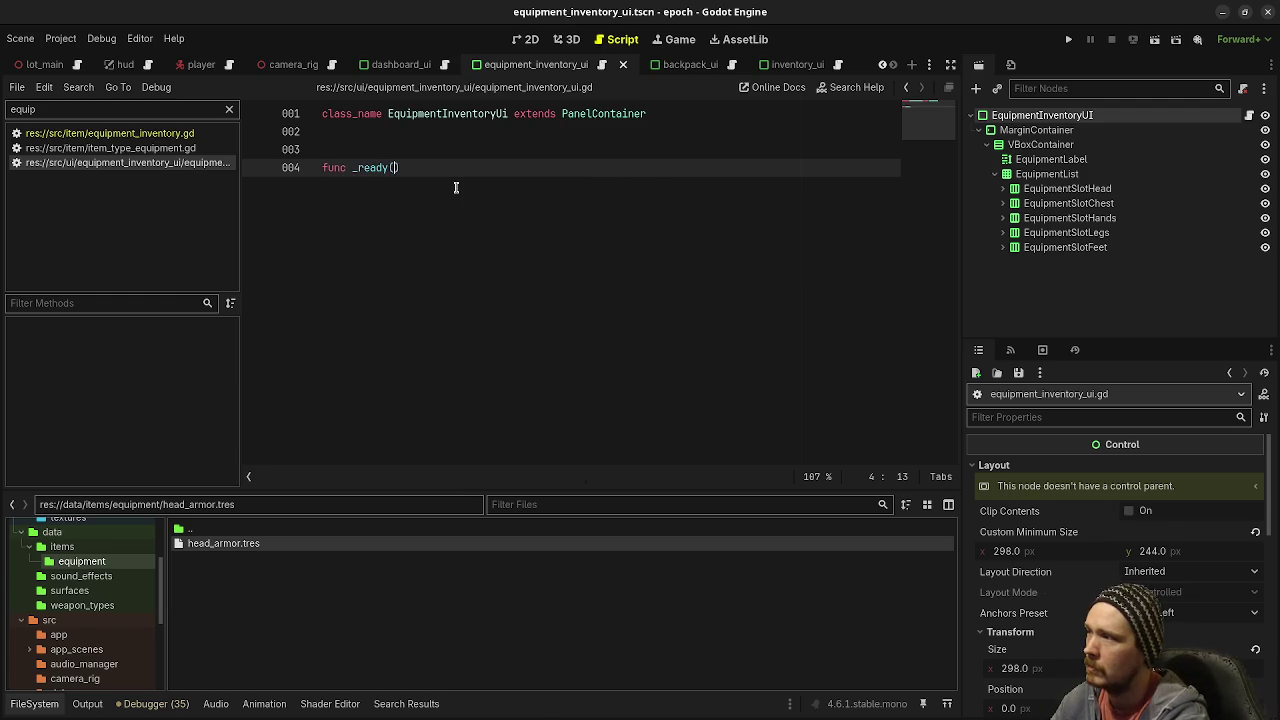
pyautogui.write(' -> void:')
pyautogui.press('BackSpace')
pyautogui.press('BackSpace')
pyautogui.press('BackSpace')
pyautogui.write('setup(')
pyautogui.write('player: Player) ')
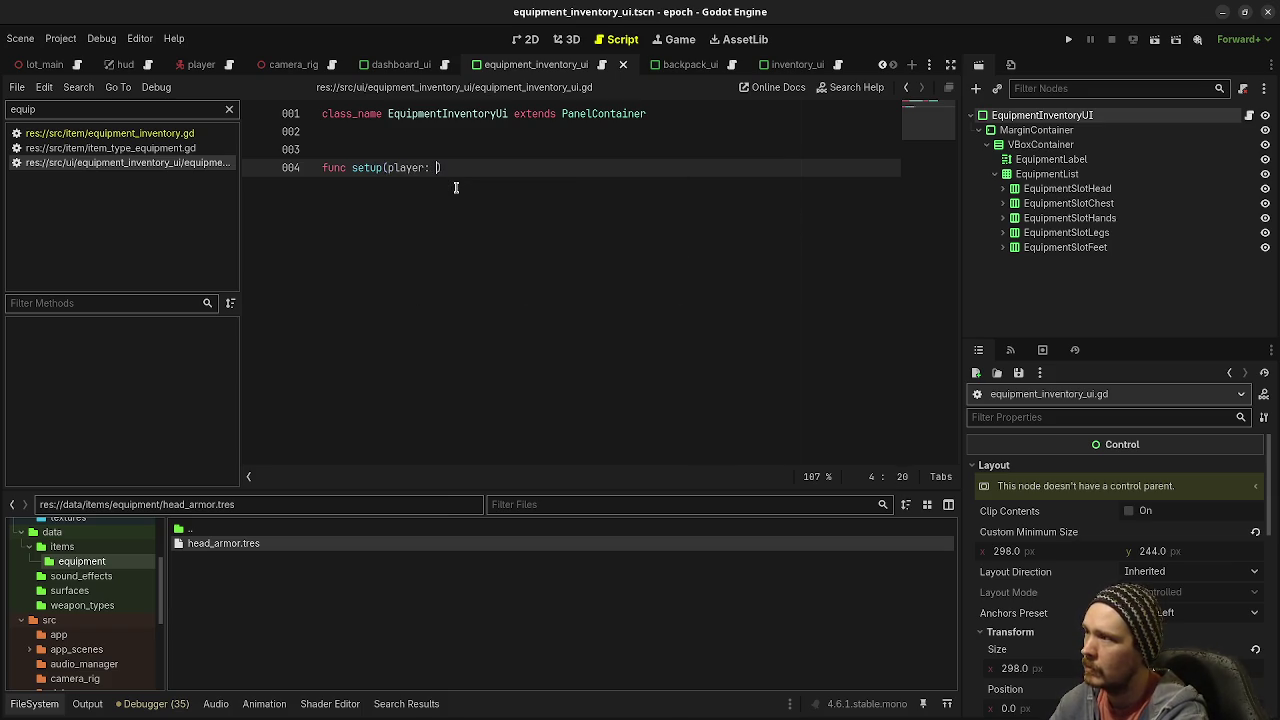
pyautogui.write('-> void')
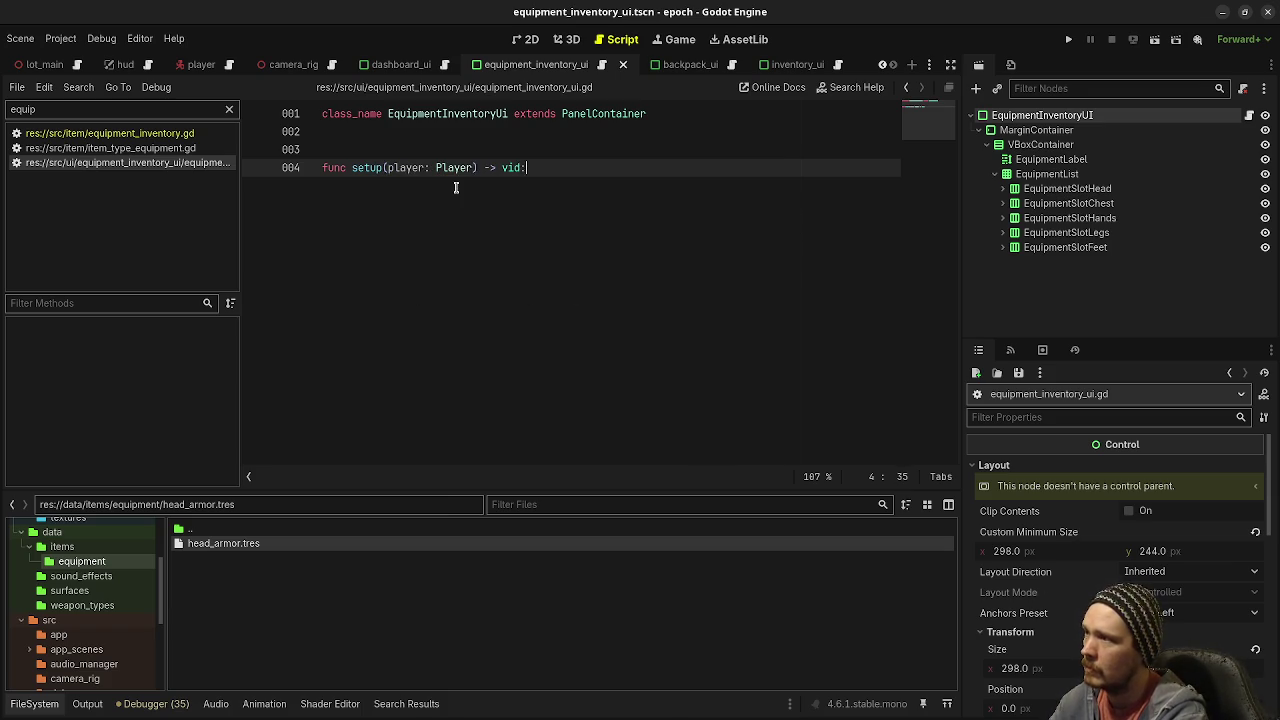
pyautogui.write(':')
pyautogui.press('Return')
pyautogui.write('pass')
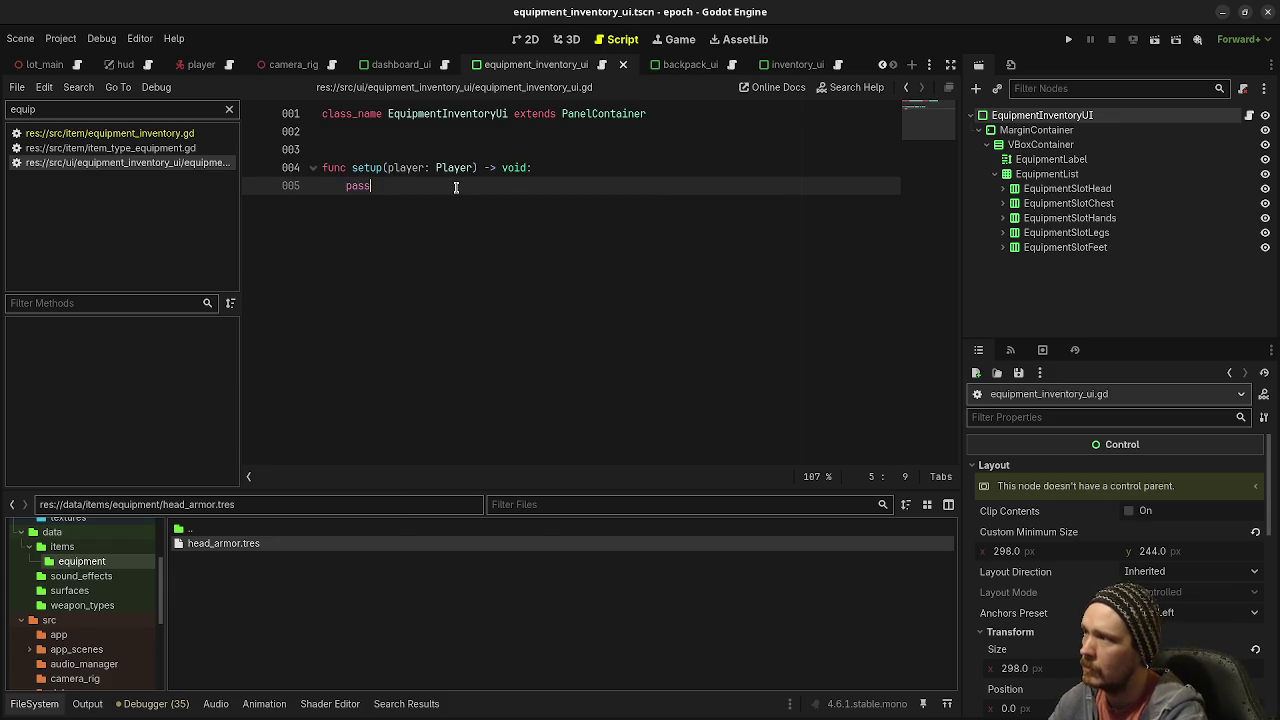
pyautogui.hotkey('ctrl', 's')
# Step: Filter the script list by 'backpack' and open backpack_ui.gd
pyautogui.doubleClick(190, 110)
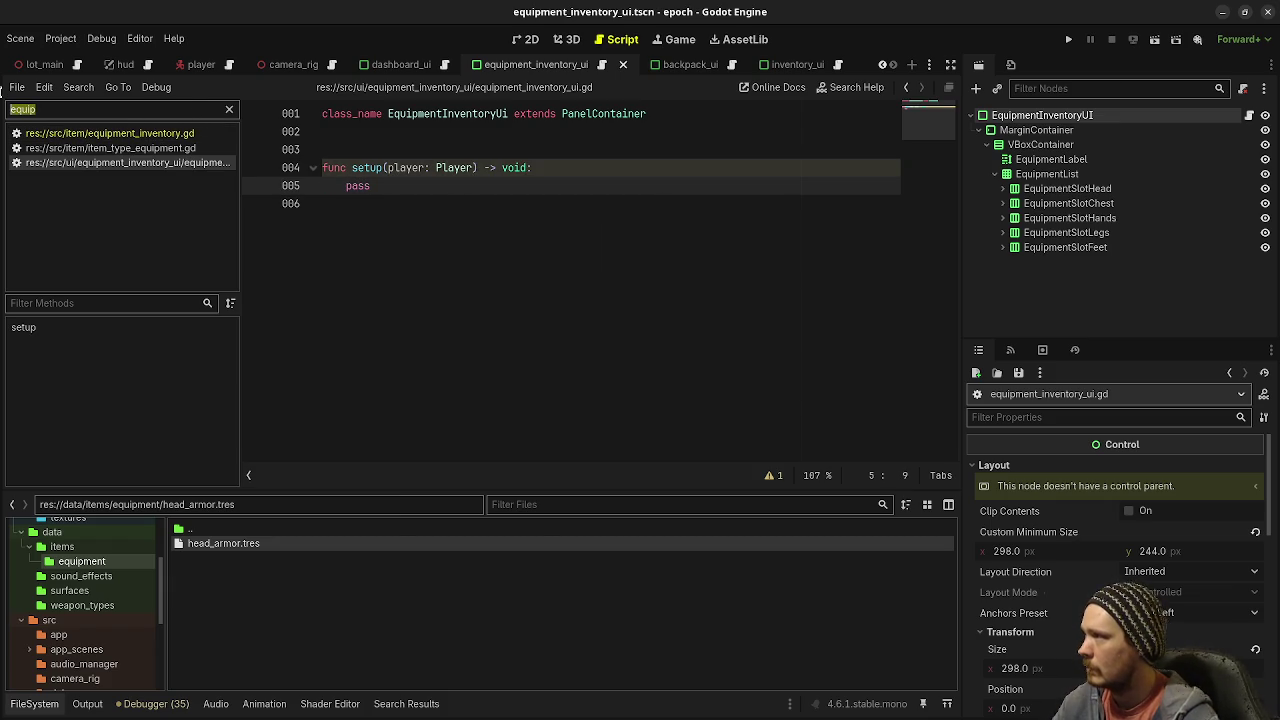
pyautogui.write('backpack')
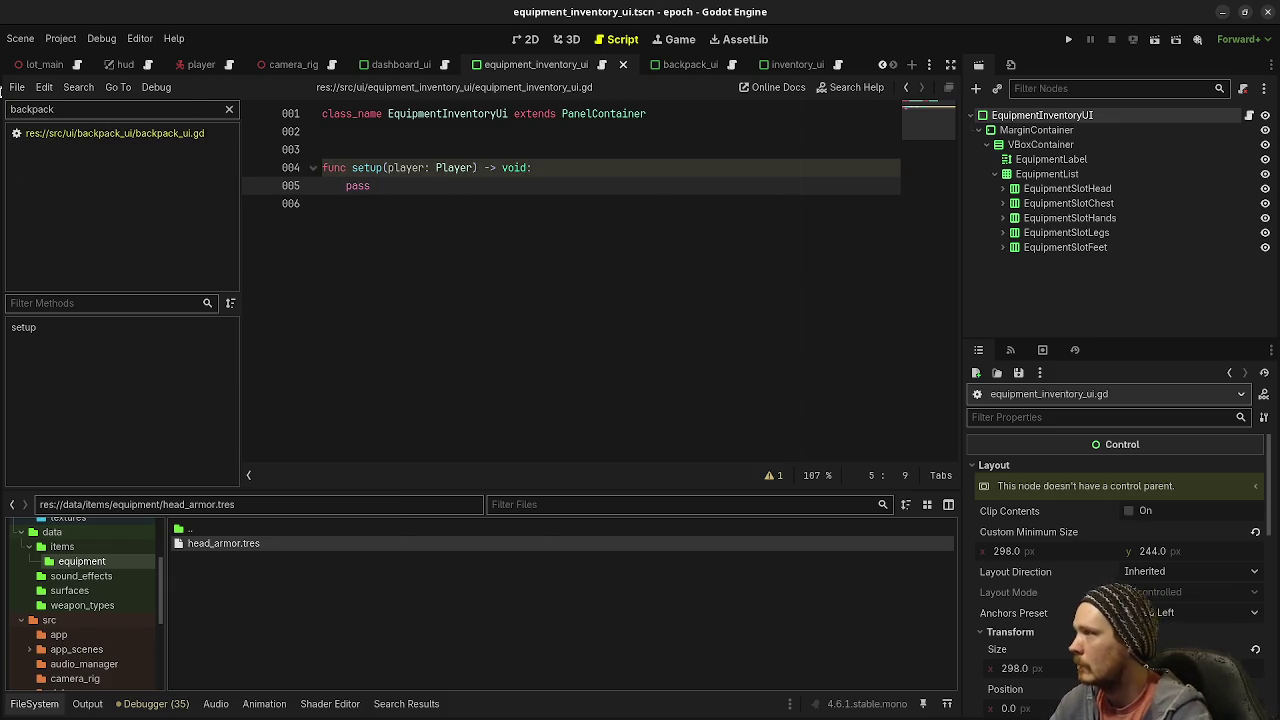
pyautogui.click(125, 133)
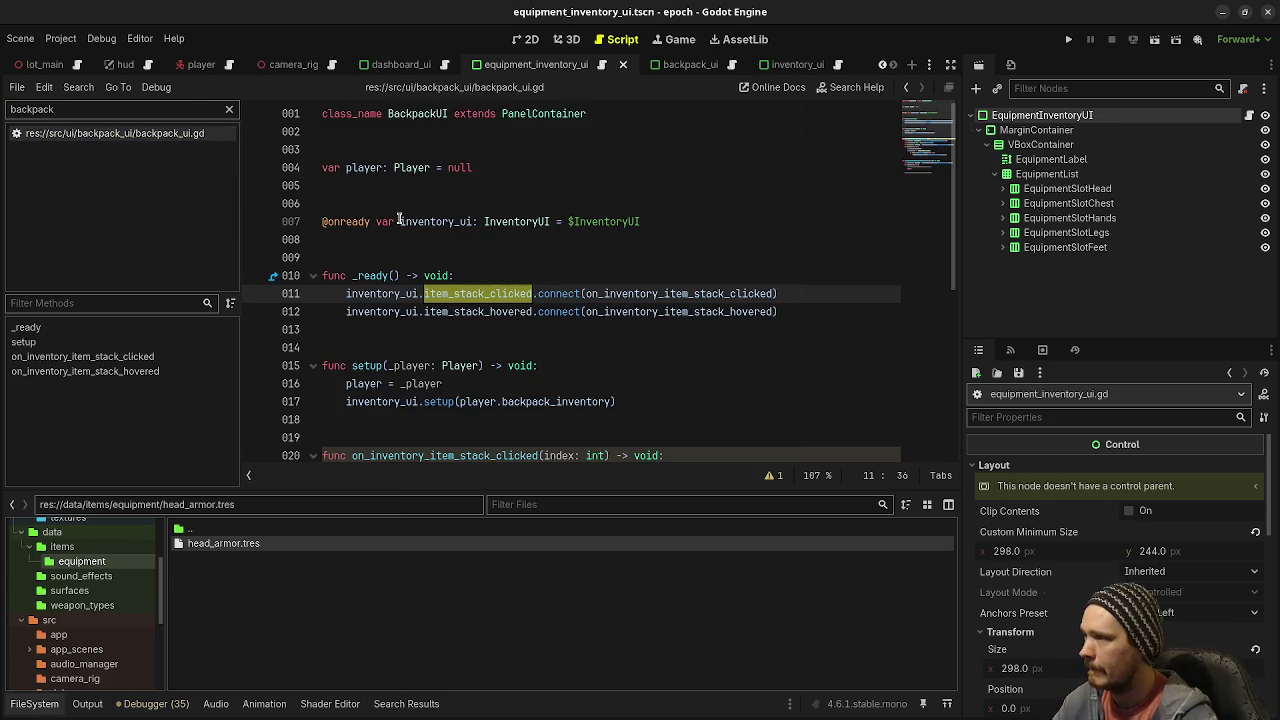
# Step: Review backpack_ui.gd's setup and signal connections, then clear the 'backpack' script filter
pyautogui.click(447, 221)
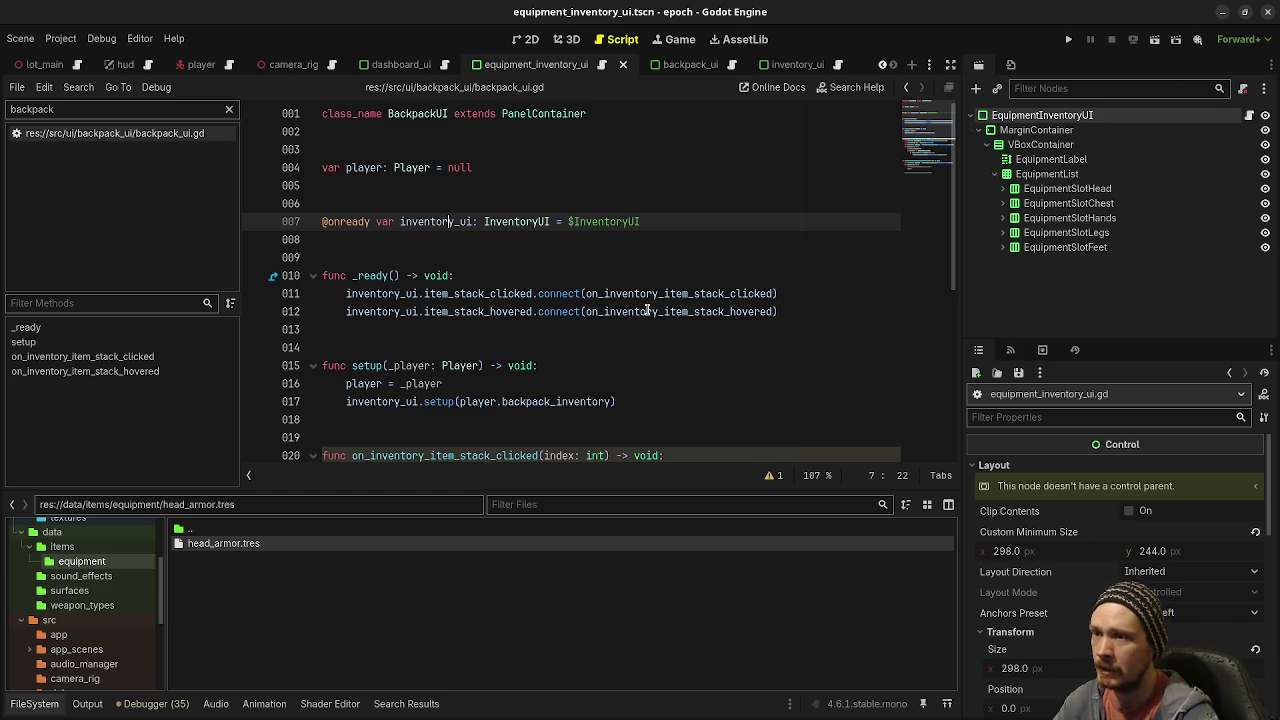
pyautogui.scroll(-2, 410, 356)
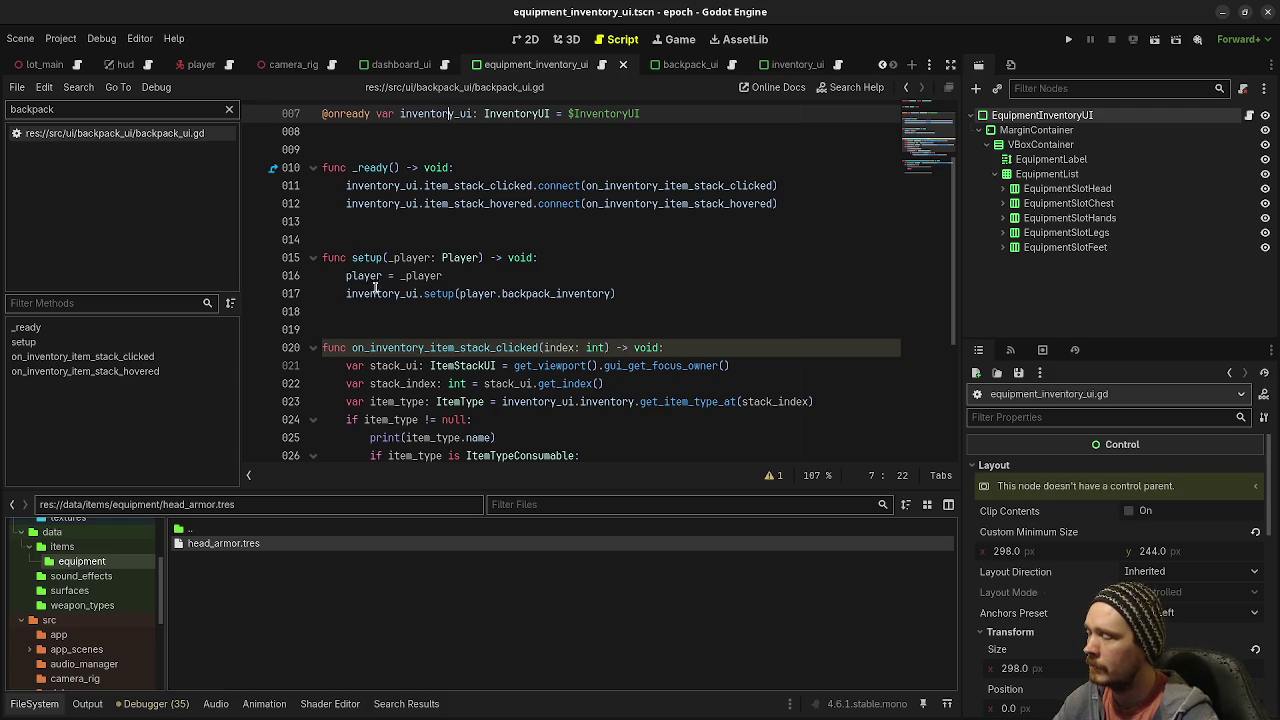
pyautogui.scroll(-3, 378, 300)
pyautogui.scroll(2, 460, 205)
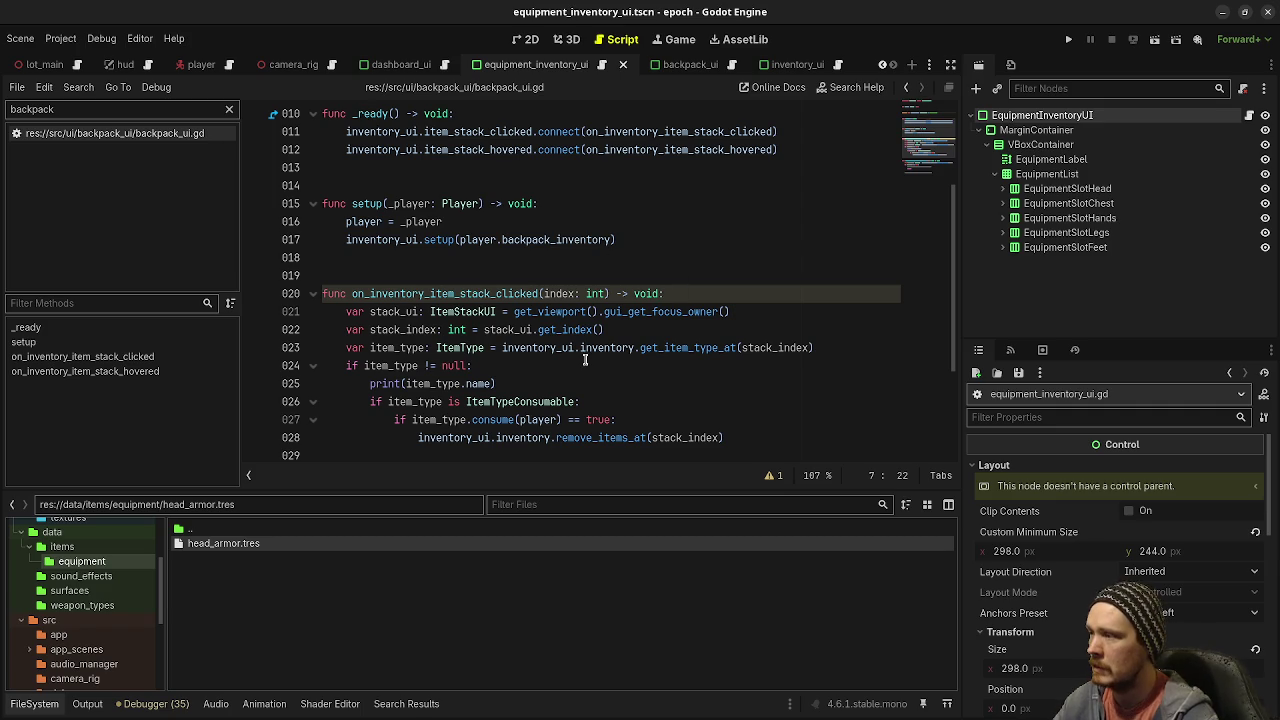
pyautogui.scroll(-3, 368, 113)
pyautogui.scroll(3, 428, 133)
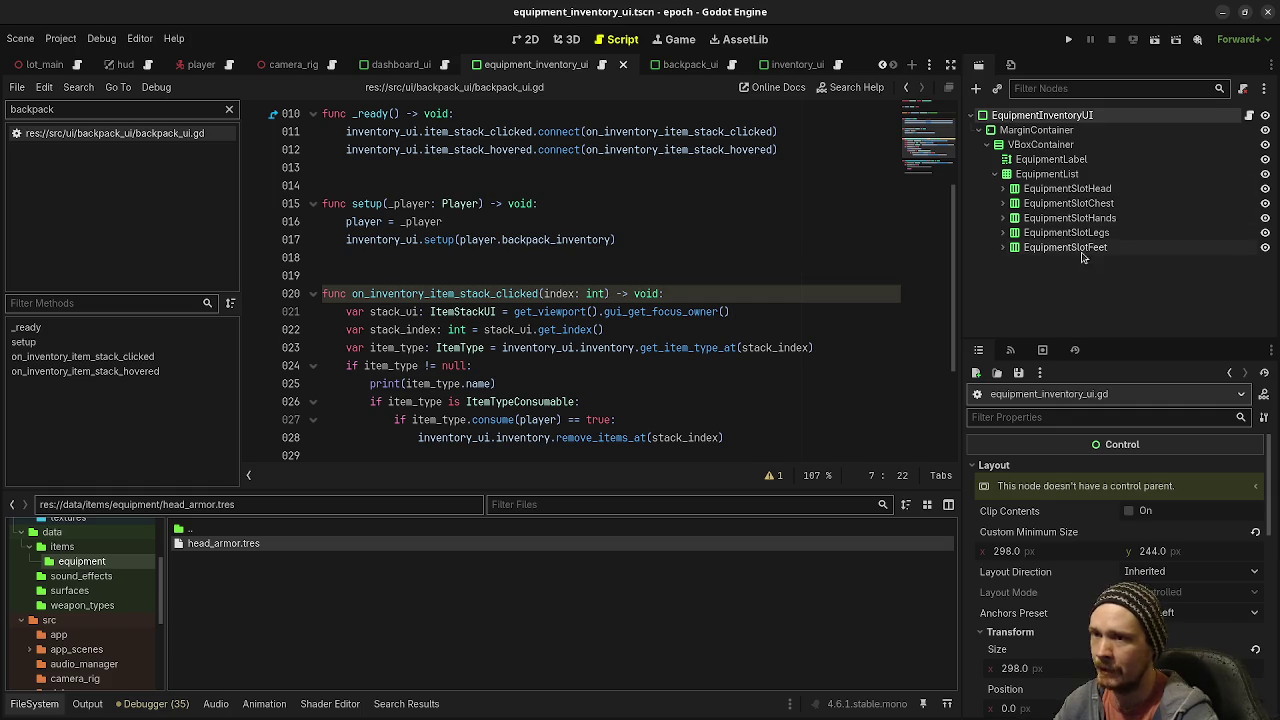
pyautogui.click(229, 110)
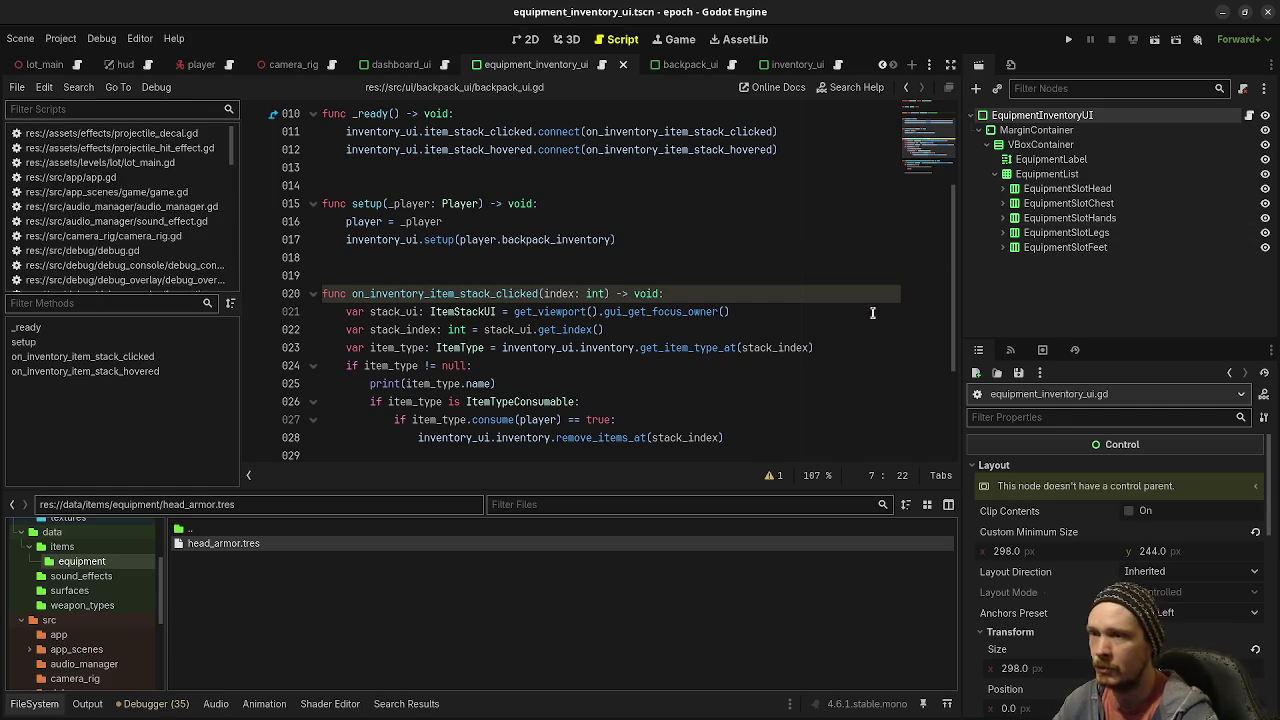
# Step: Inspect equip and unequip in equipment_inventory.gd, then return to equipment_inventory_ui.gd
pyautogui.scroll(-5, 130, 257)
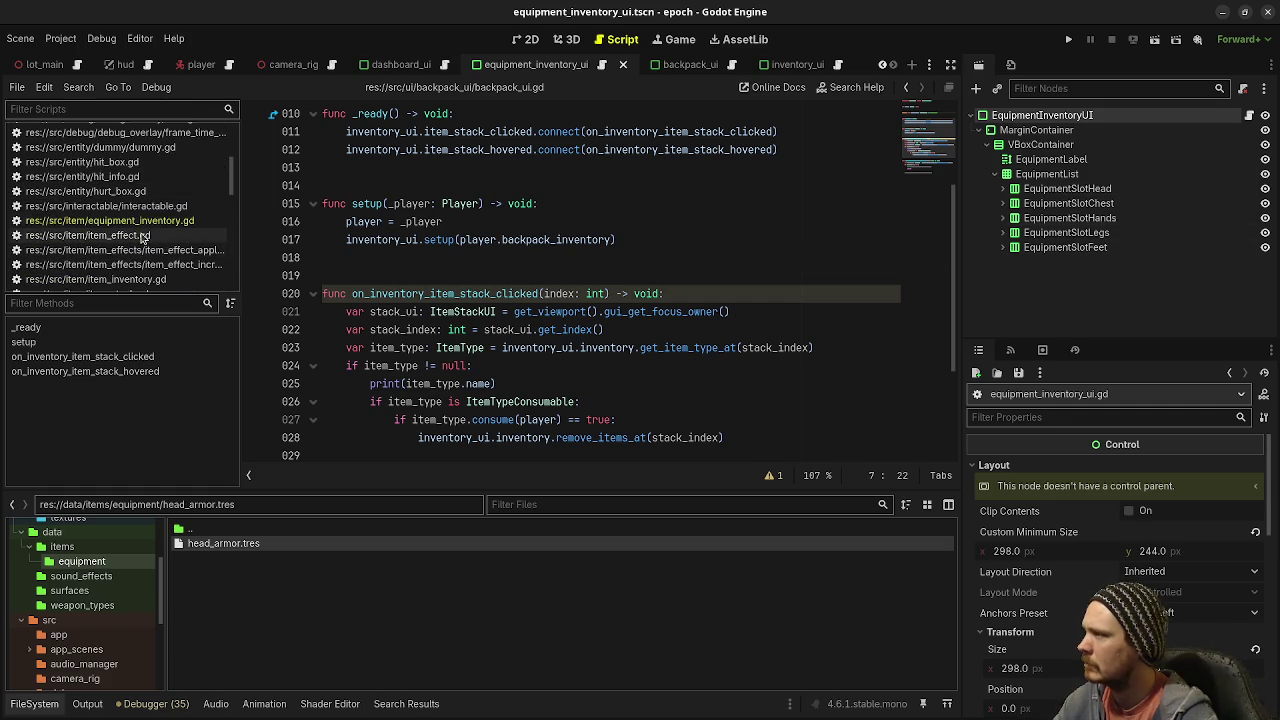
pyautogui.click(110, 220)
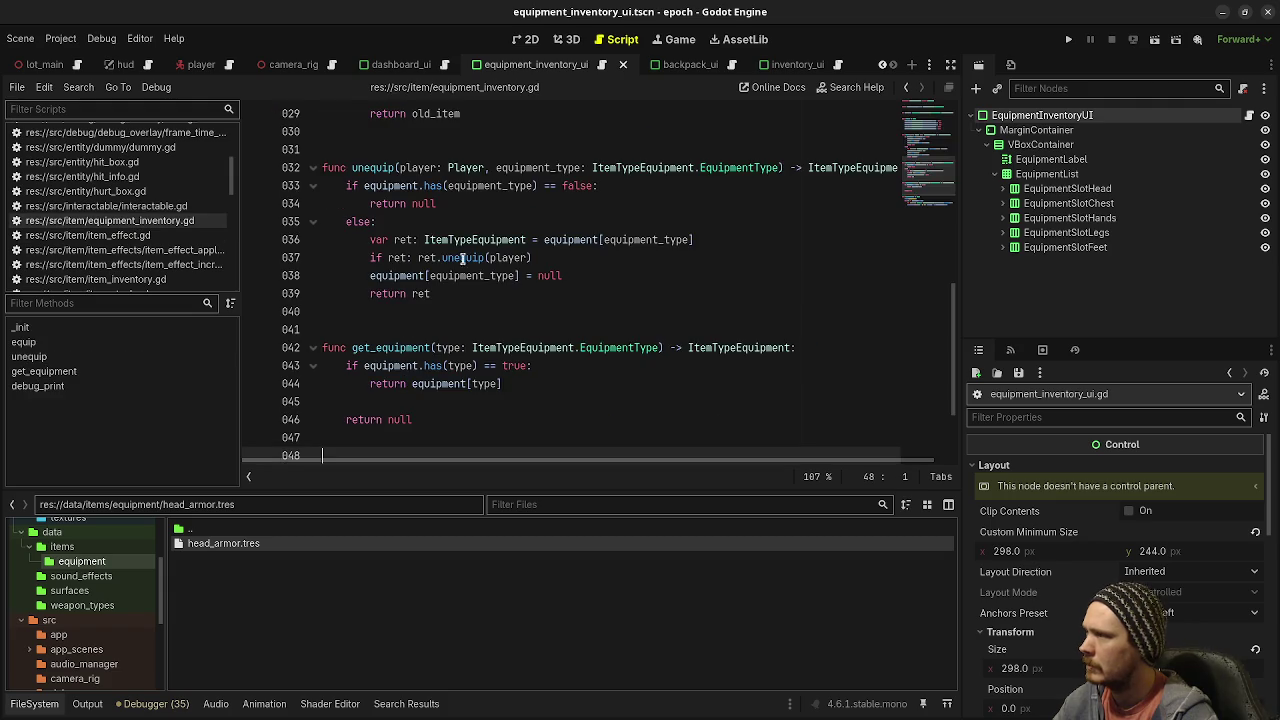
pyautogui.scroll(4, 469, 260)
pyautogui.scroll(2, 469, 260)
pyautogui.scroll(2, 140, 230)
pyautogui.scroll(-3, 140, 240)
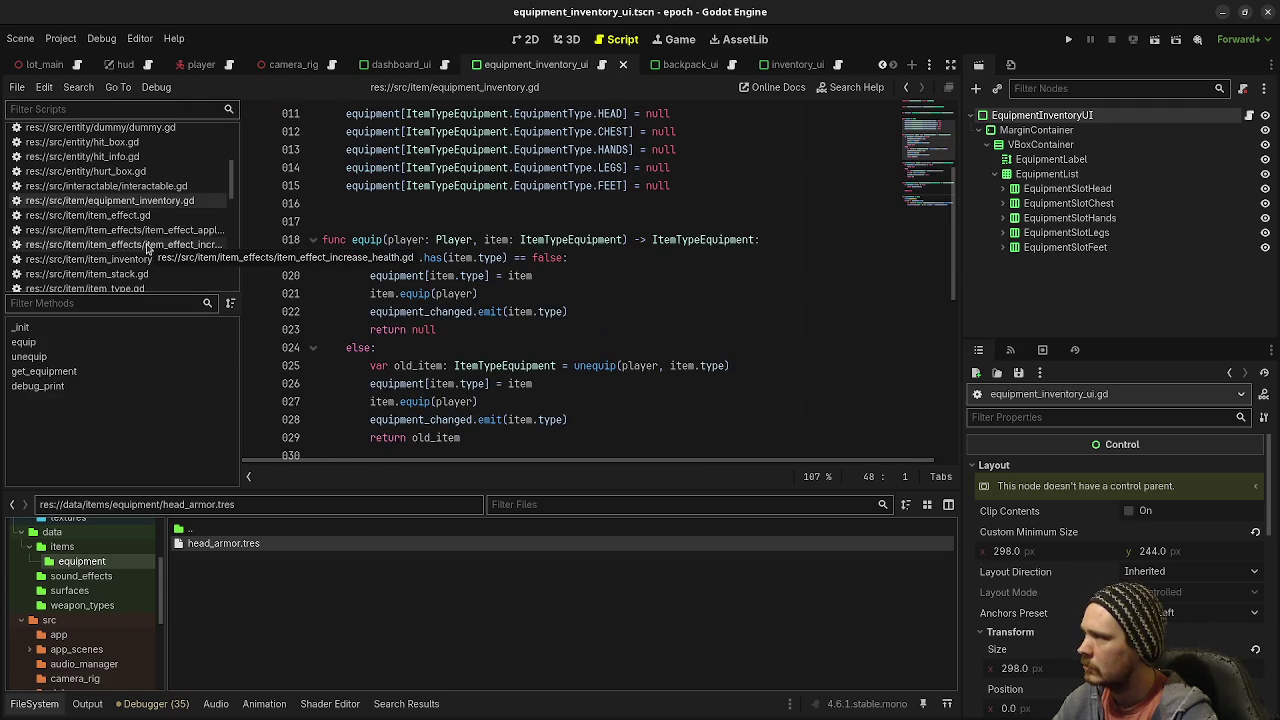
pyautogui.scroll(-10, 147, 248)
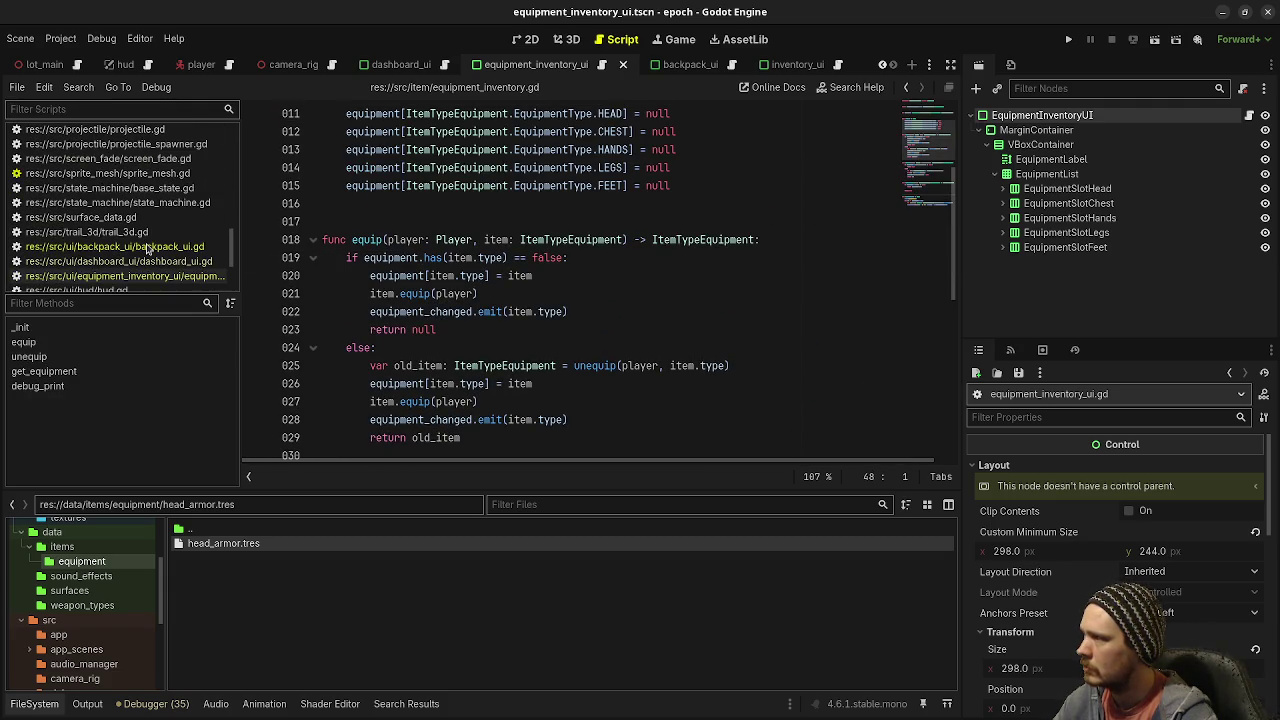
pyautogui.click(147, 248)
pyautogui.click(150, 276)
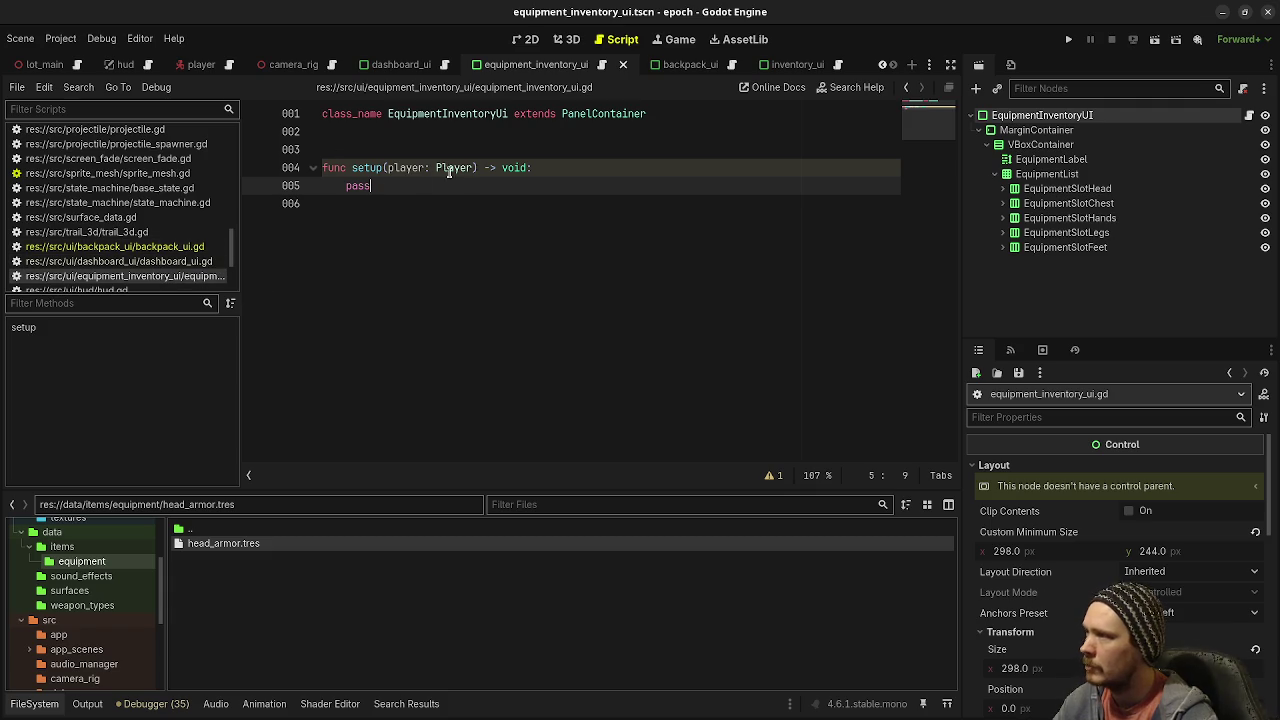
# Step: Rename the setup parameter to _player and declare var player: Player above setup
pyautogui.doubleClick(366, 187)
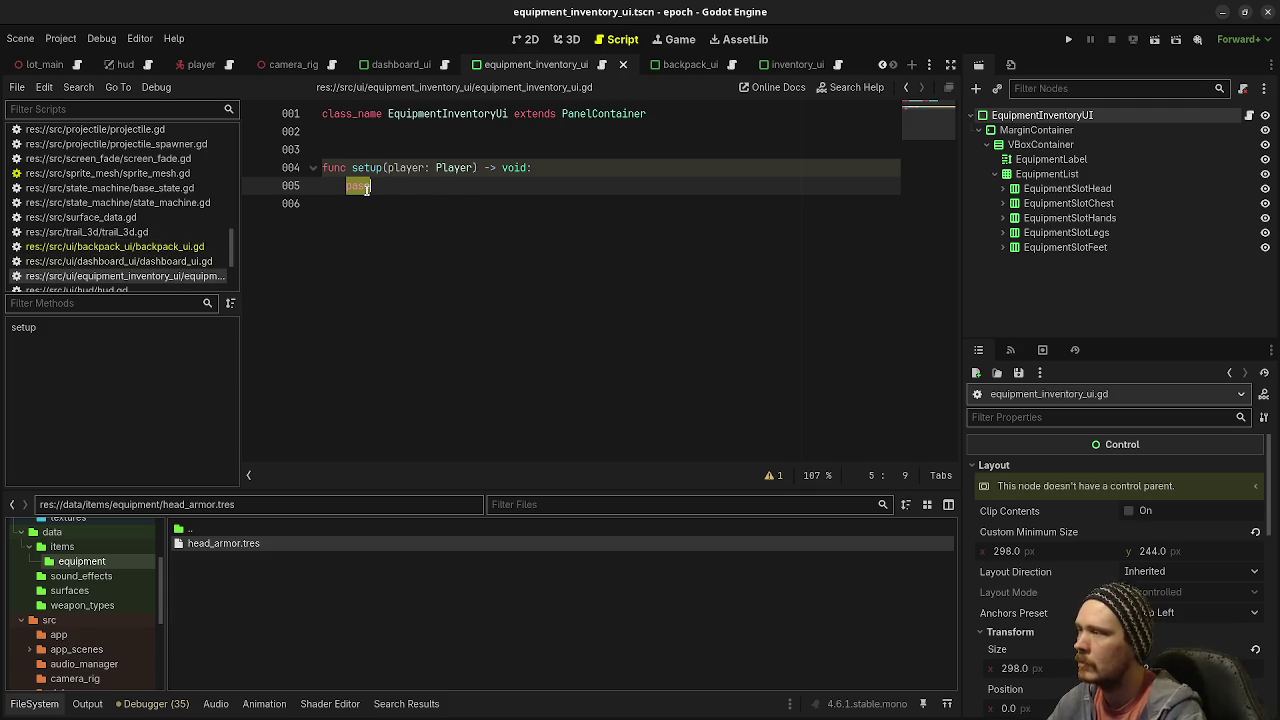
pyautogui.click(388, 168)
pyautogui.write('_')
pyautogui.press('Up')
pyautogui.press('Up')
pyautogui.press('Return')
pyautogui.press('Return')
pyautogui.press('Up')
pyautogui.press('Return')
pyautogui.write('v')
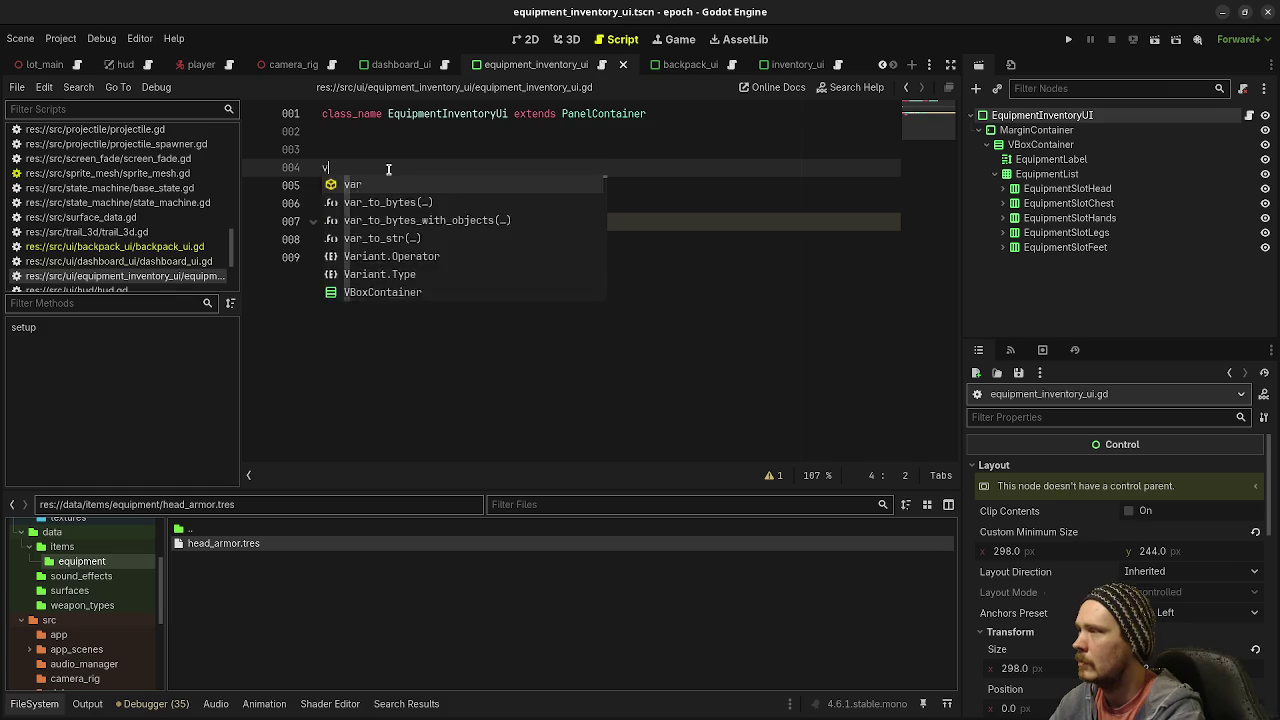
pyautogui.write('ar player: Player')
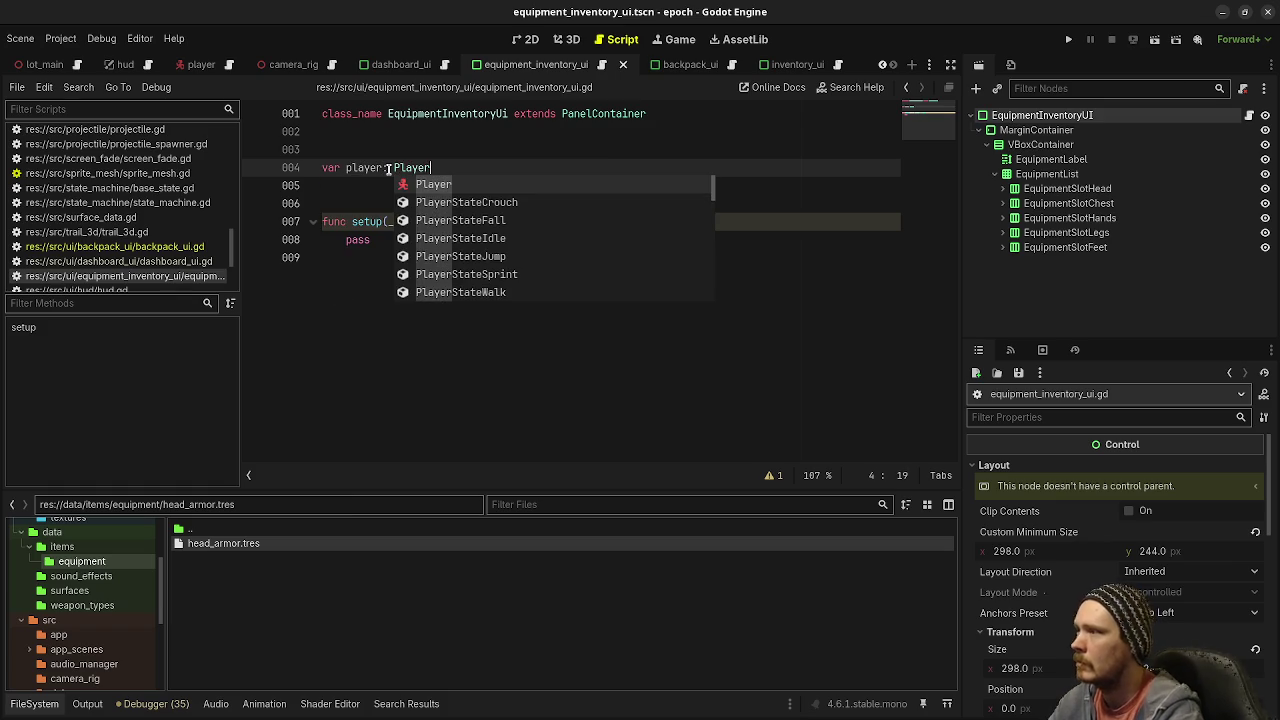
pyautogui.hotkey('ctrl', 's')
# Step: In setup, assign player and connect equipment_changed to on_player_equipment_inventory_equipment_changed
pyautogui.doubleClick(358, 239)
pyautogui.write('player = player')
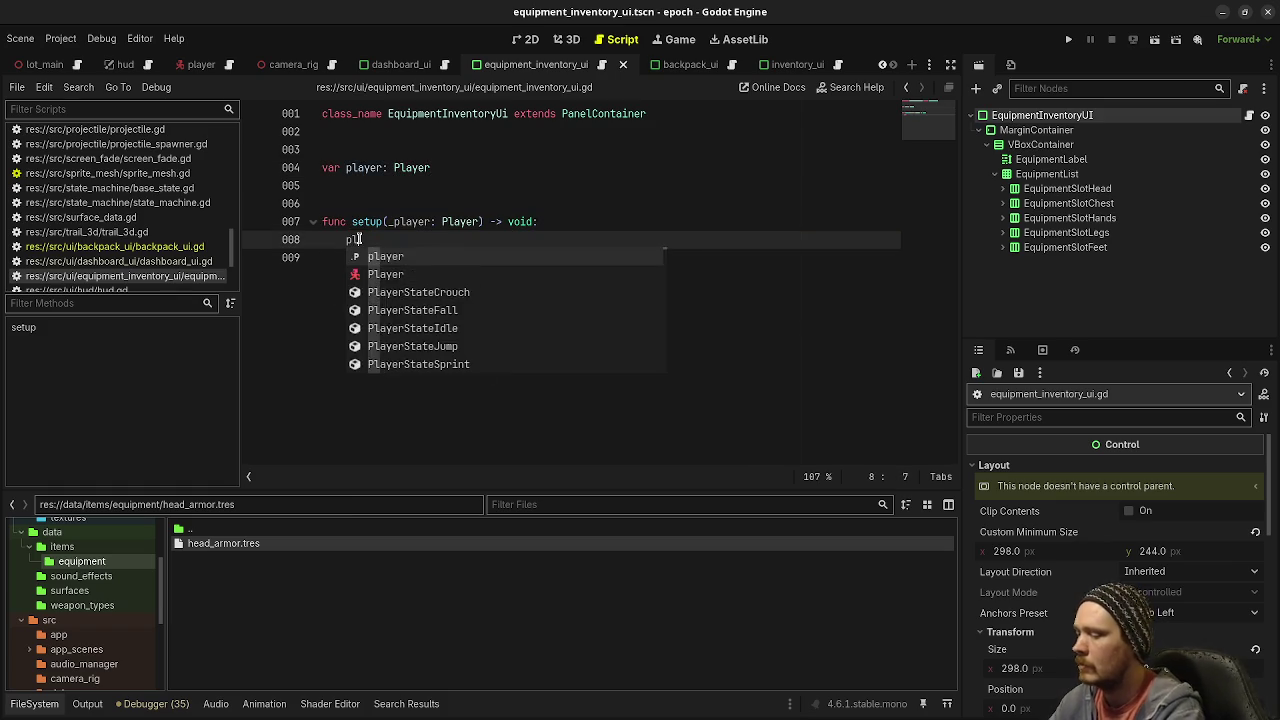
pyautogui.press('Escape')
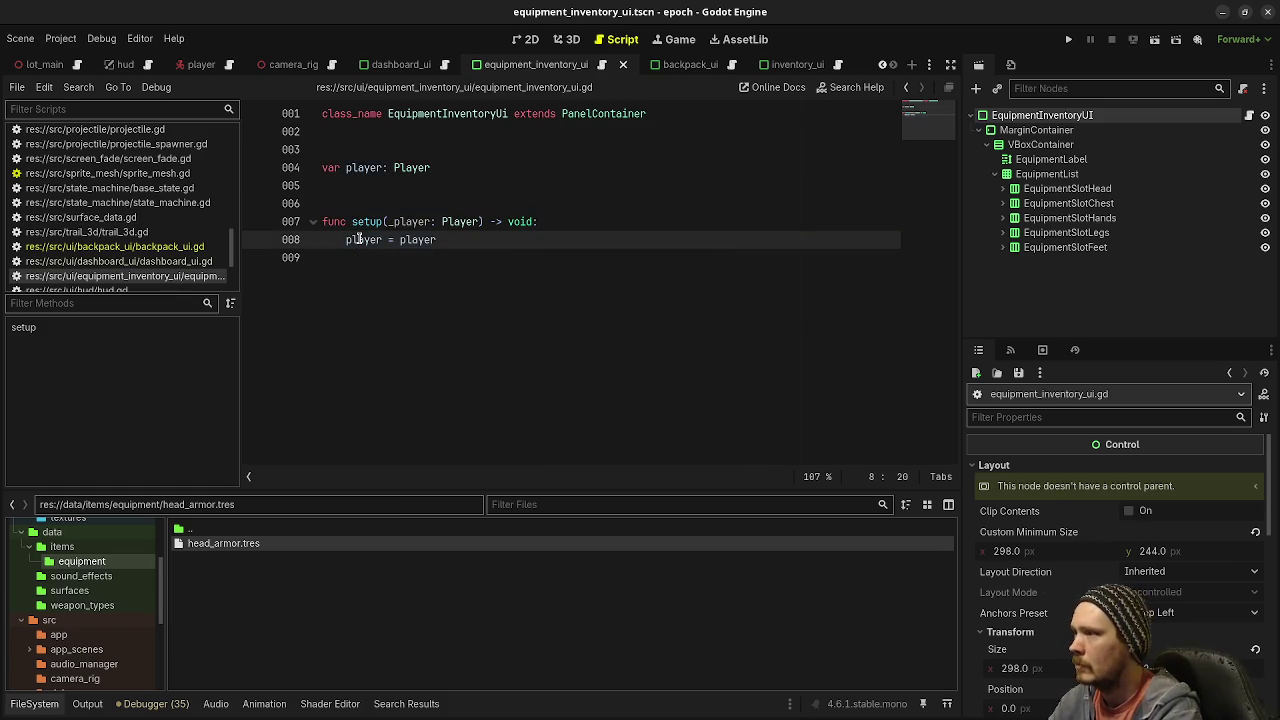
pyautogui.press('Return')
pyautogui.write('player.equ')
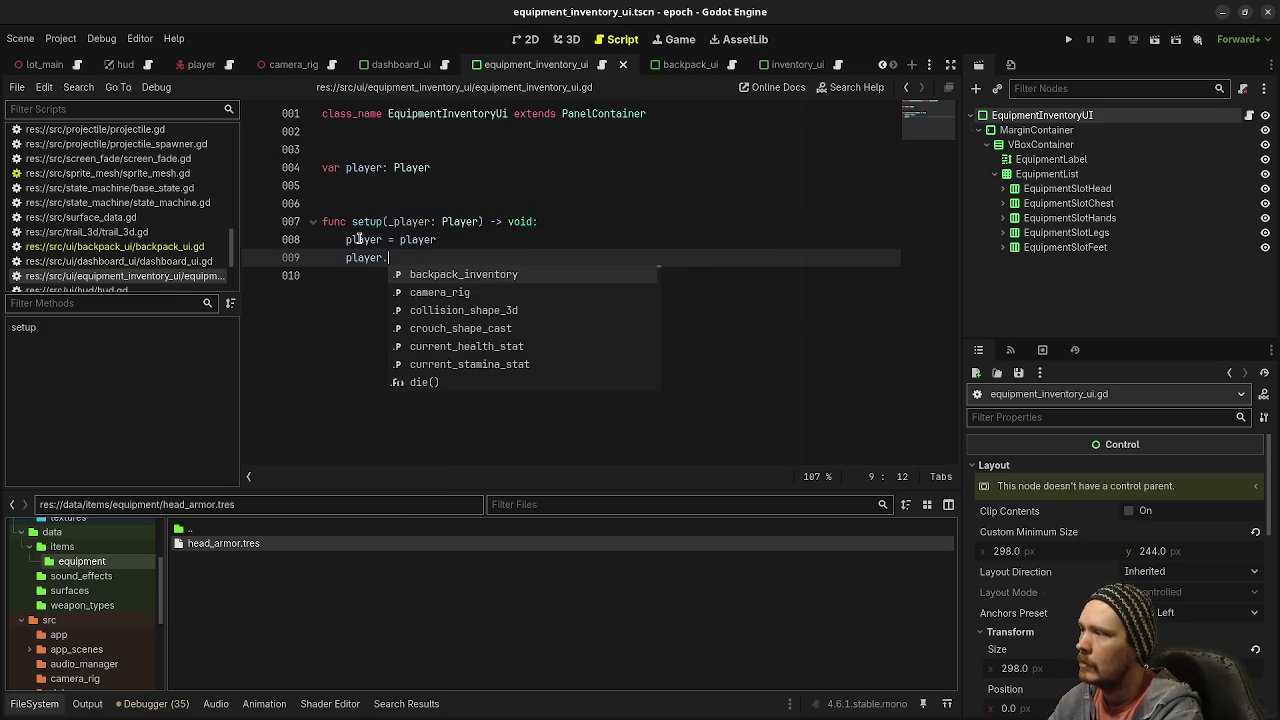
pyautogui.press('Return')
pyautogui.write('.')
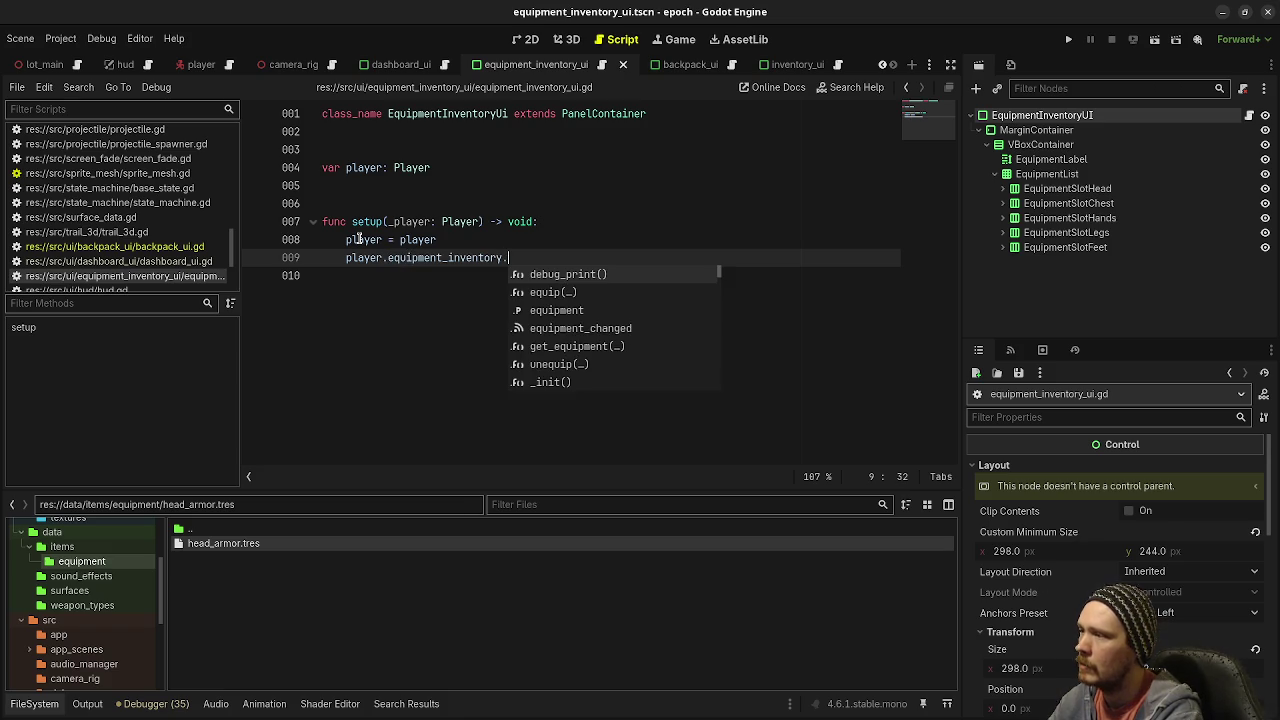
pyautogui.press('Down')
pyautogui.press('Down')
pyautogui.press('Down')
pyautogui.press('Return')
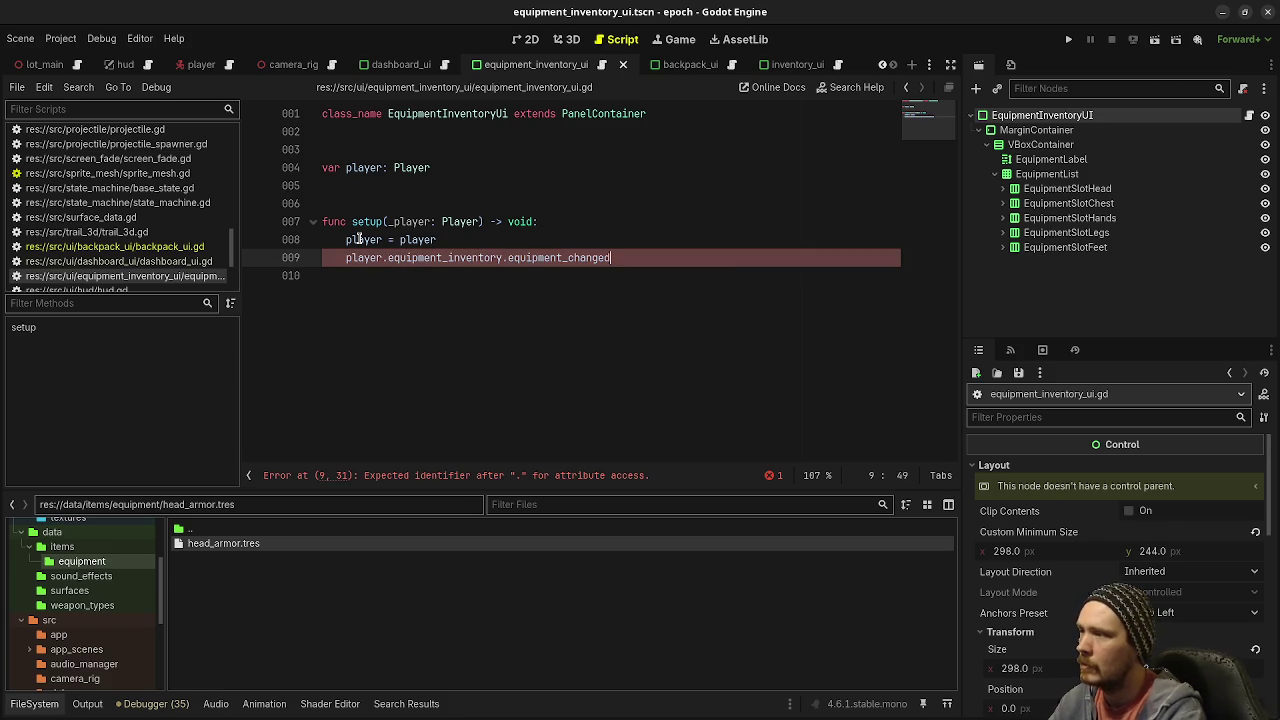
pyautogui.write('.connect')
pyautogui.press('Return')
pyautogui.write('on_player_equipment_inventory_')
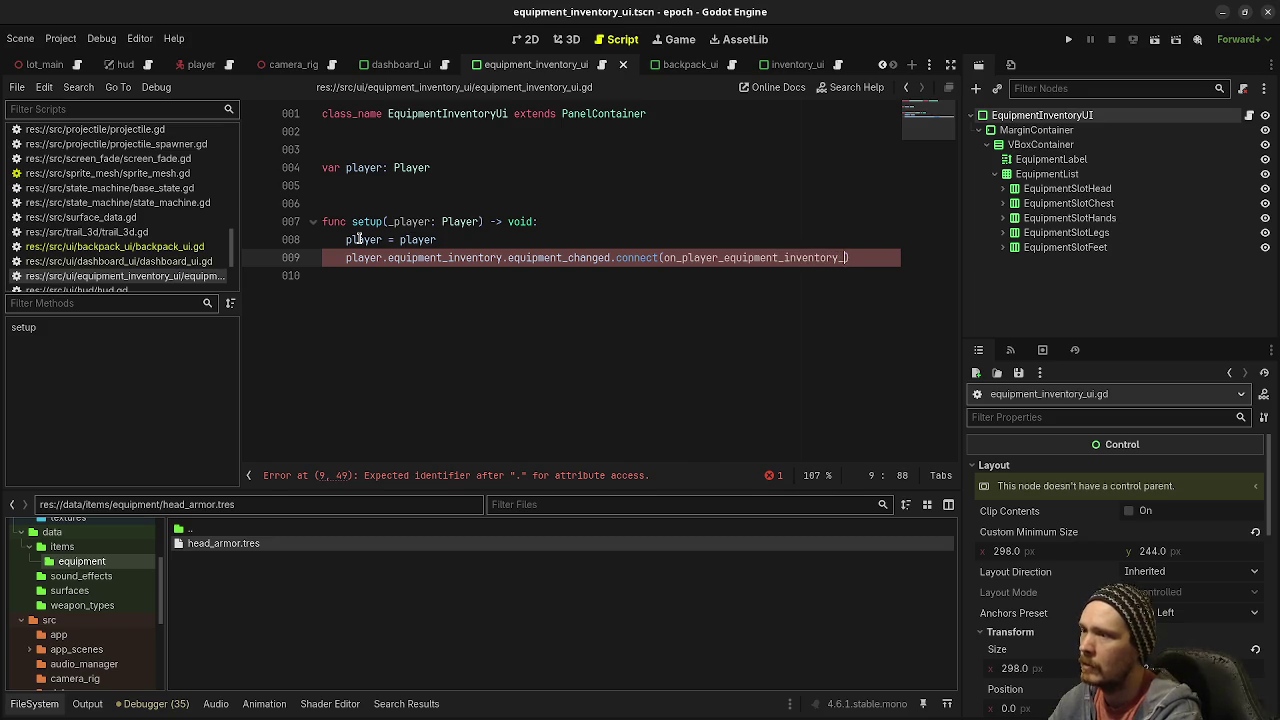
pyautogui.write('equipment_changed)')
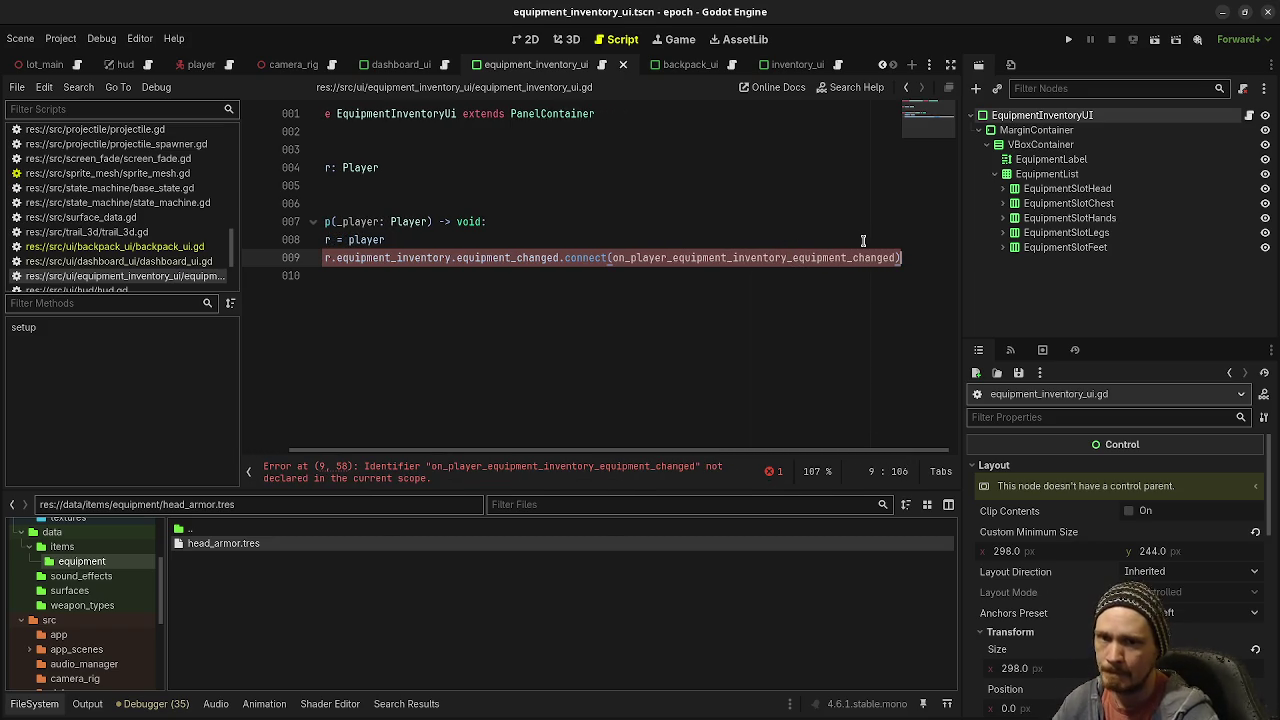
pyautogui.doubleClick(822, 257)
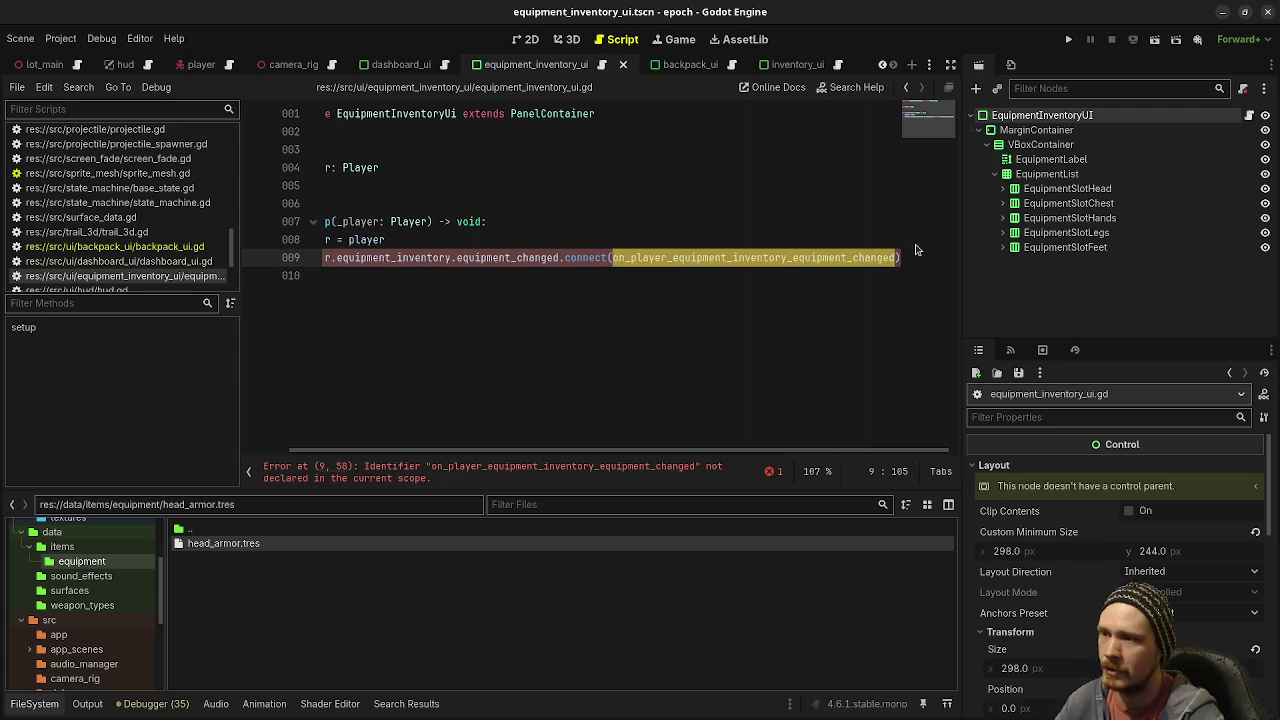
pyautogui.click(526, 363)
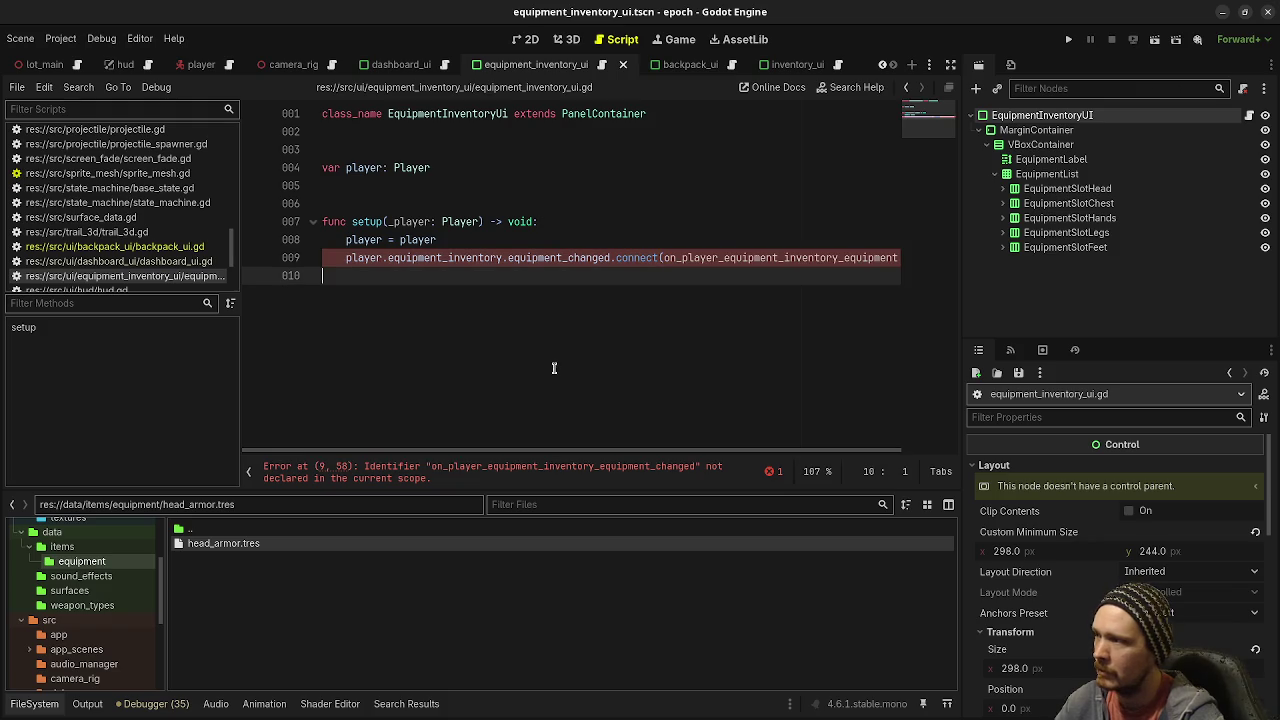
# Step: Declare the handler with an equipment_item_type: ItemTypeEquipment parameter and check the signal's parameter name
pyautogui.press('Return')
pyautogui.press('Return')
pyautogui.write('func on_player_equipment_inventory_equipment_changed(')
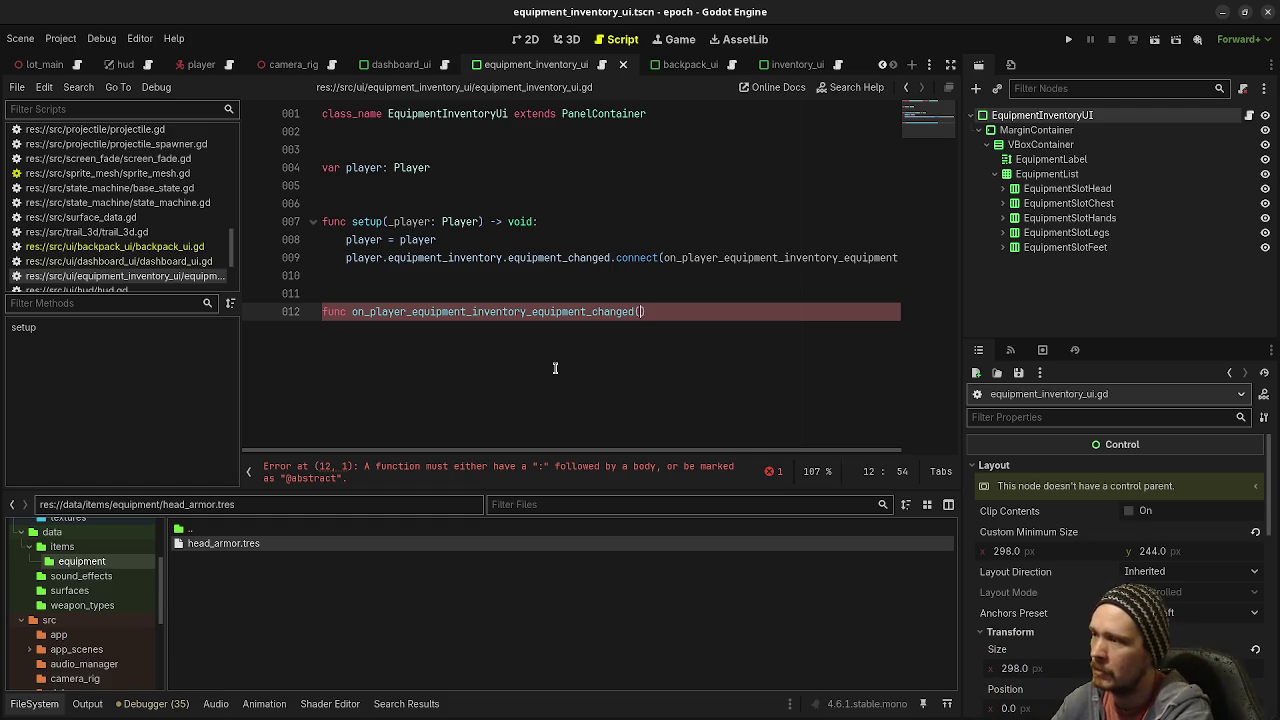
pyautogui.write('equipment')
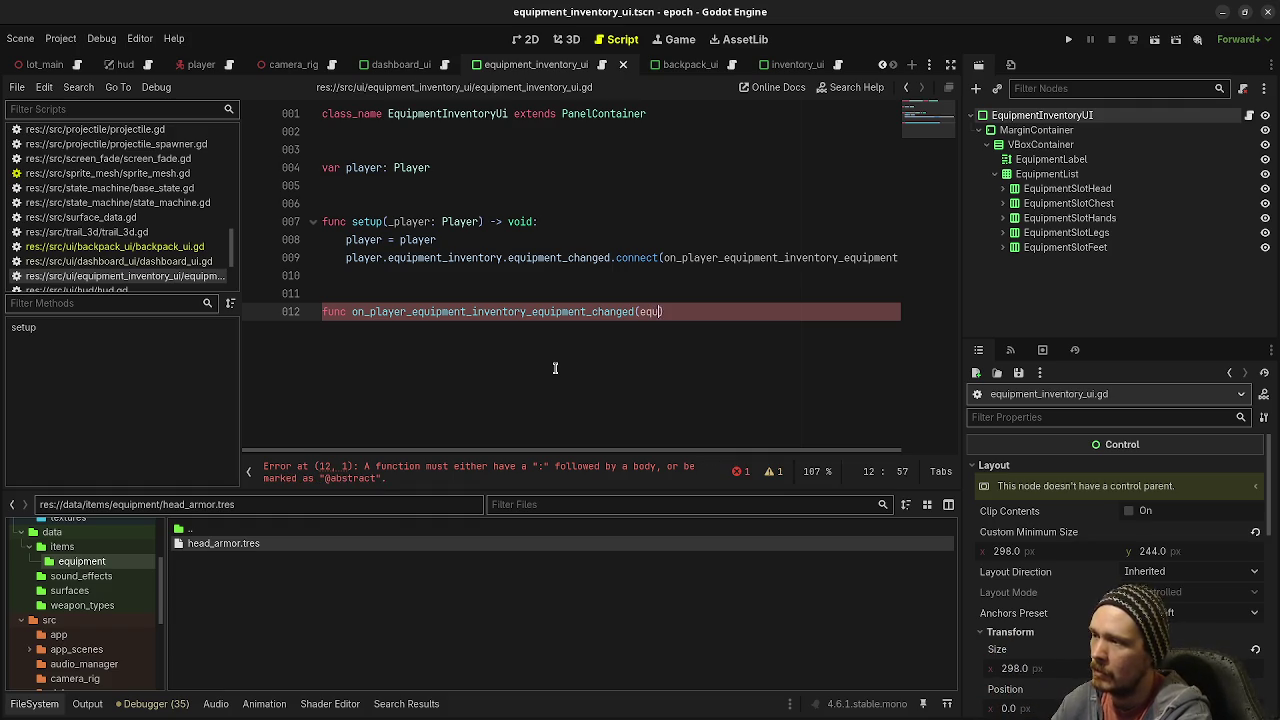
pyautogui.write('_item')
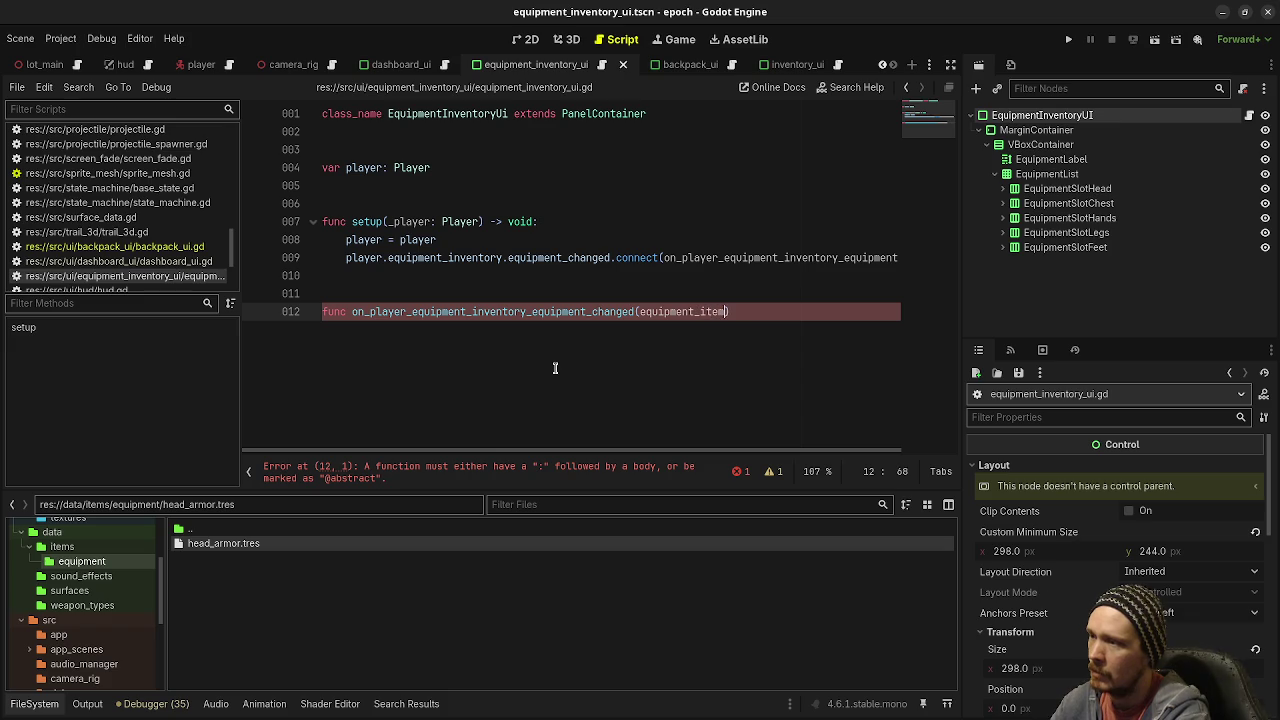
pyautogui.write('_type: ')
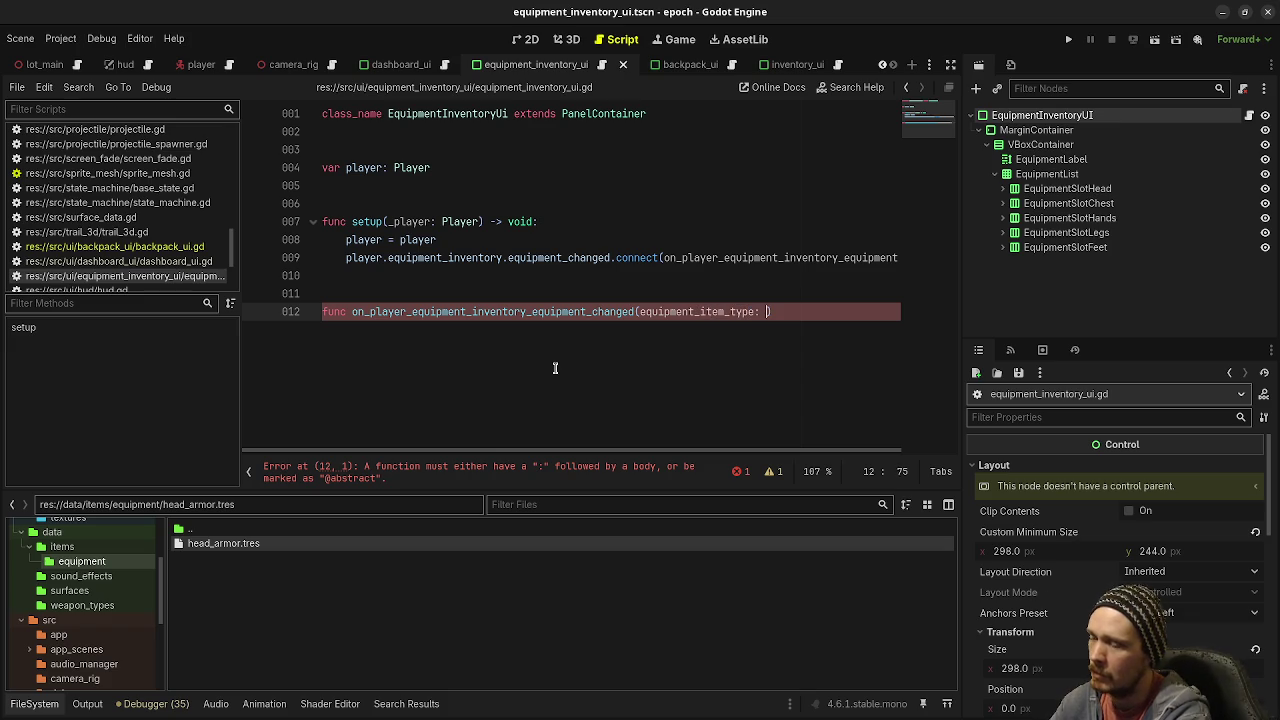
pyautogui.write('ItemTypeEquipment')
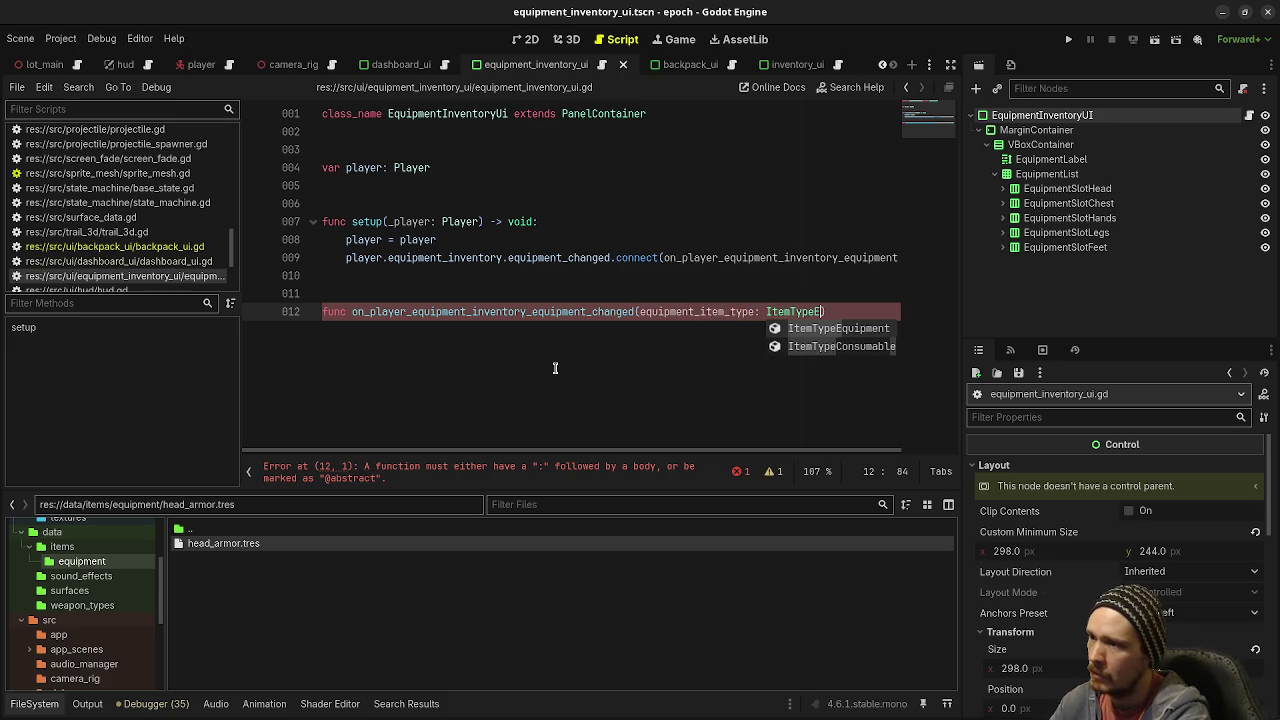
pyautogui.doubleClick(688, 311)
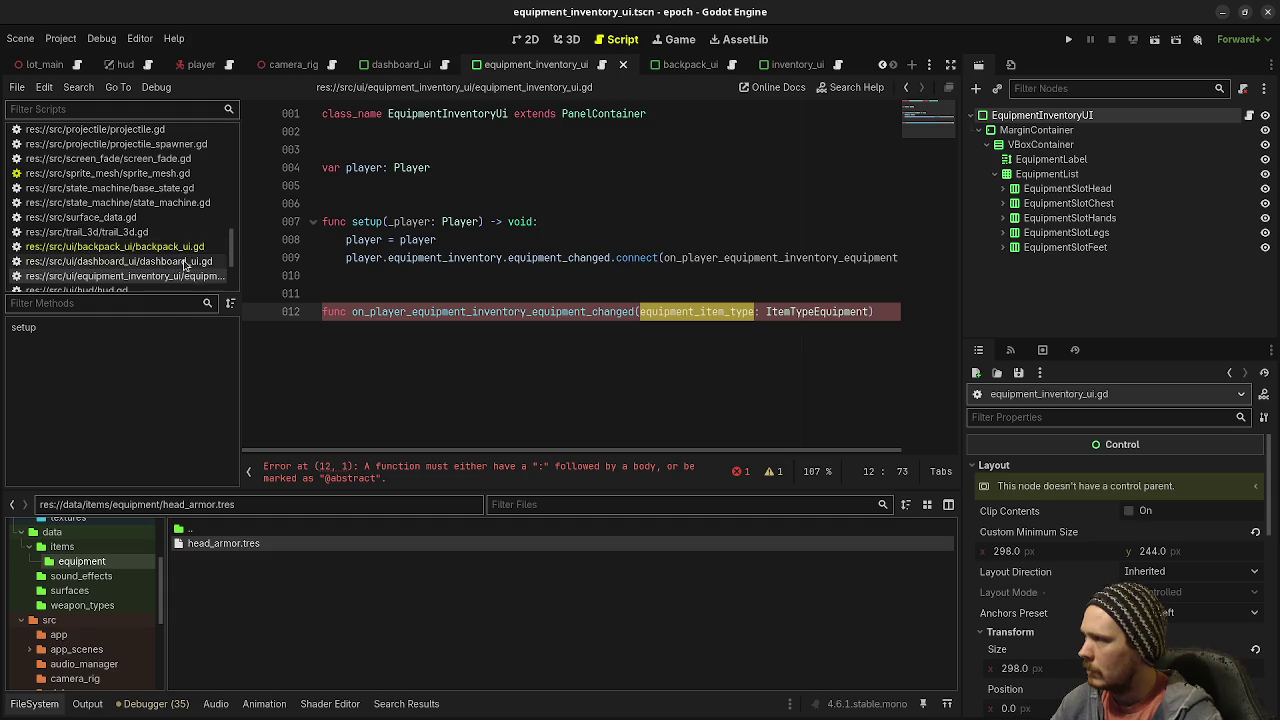
pyautogui.scroll(3, 157, 223)
pyautogui.scroll(5, 157, 223)
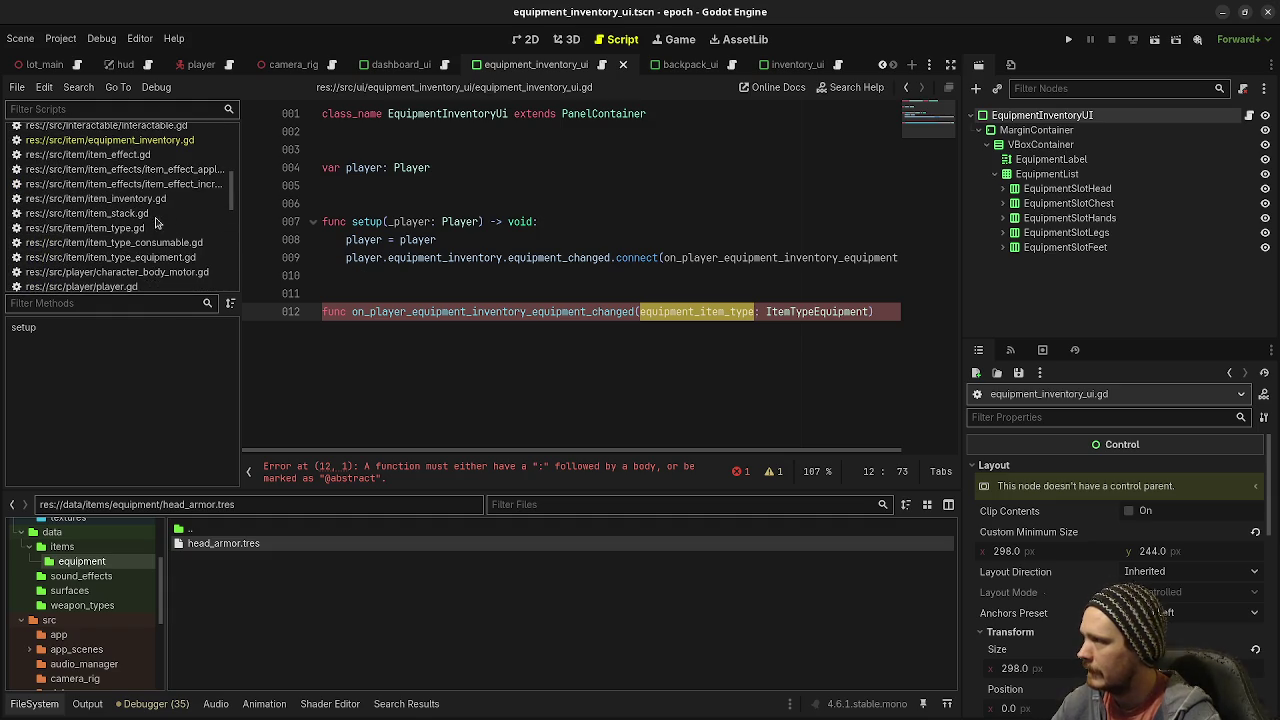
pyautogui.click(152, 142)
pyautogui.scroll(15, 420, 250)
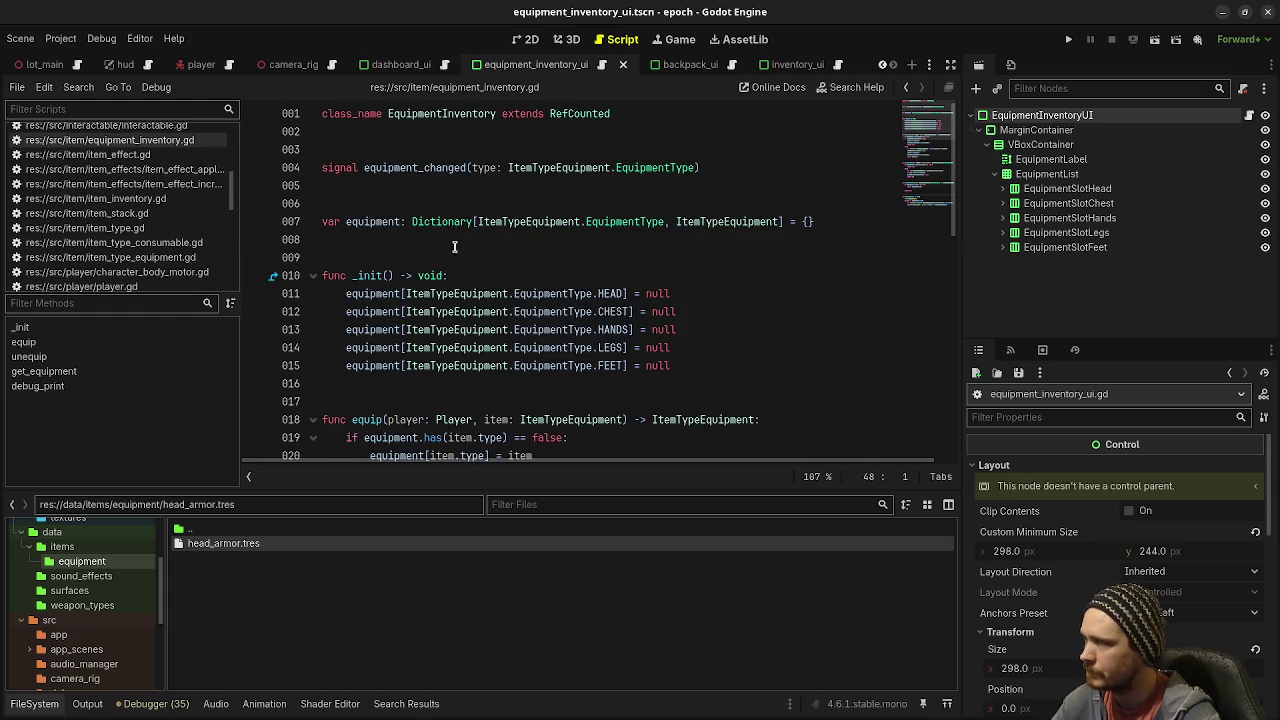
pyautogui.doubleClick(485, 167)
pyautogui.scroll(-5, 155, 249)
pyautogui.scroll(-3, 155, 249)
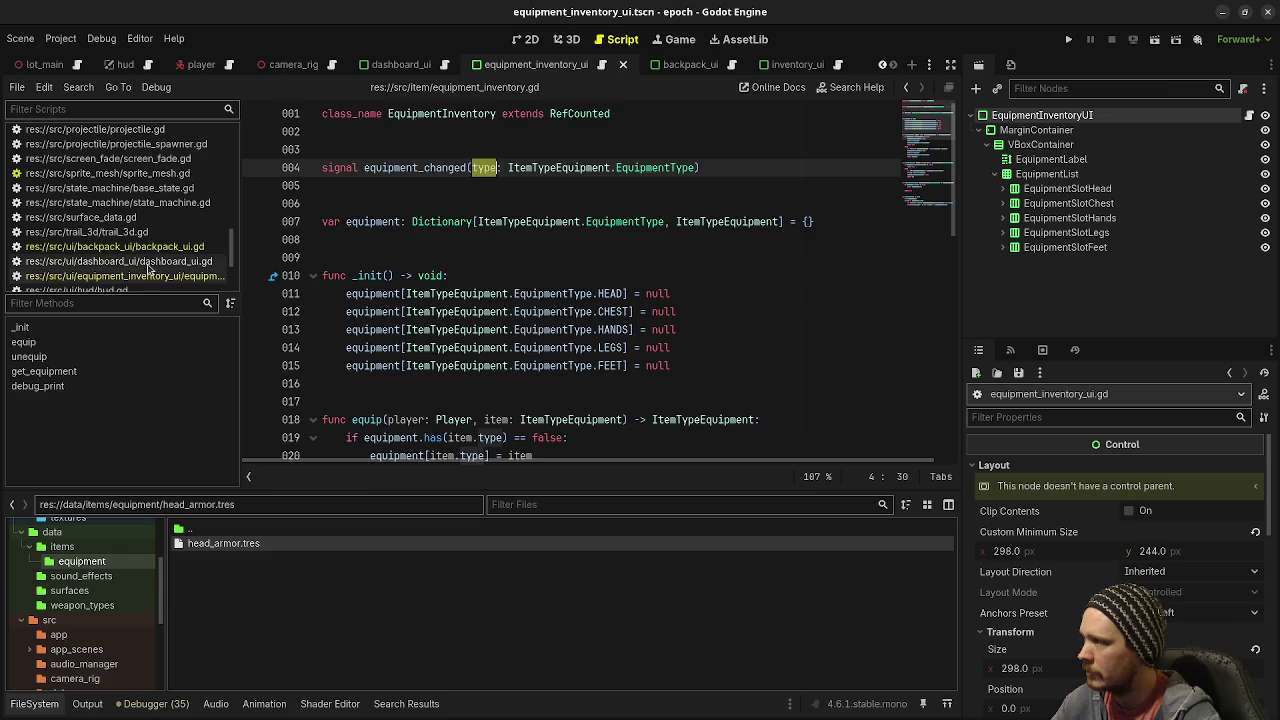
pyautogui.click(130, 275)
# Step: Rename the handler parameter to type, add -> void: and a pass body, and save
pyautogui.write('type')
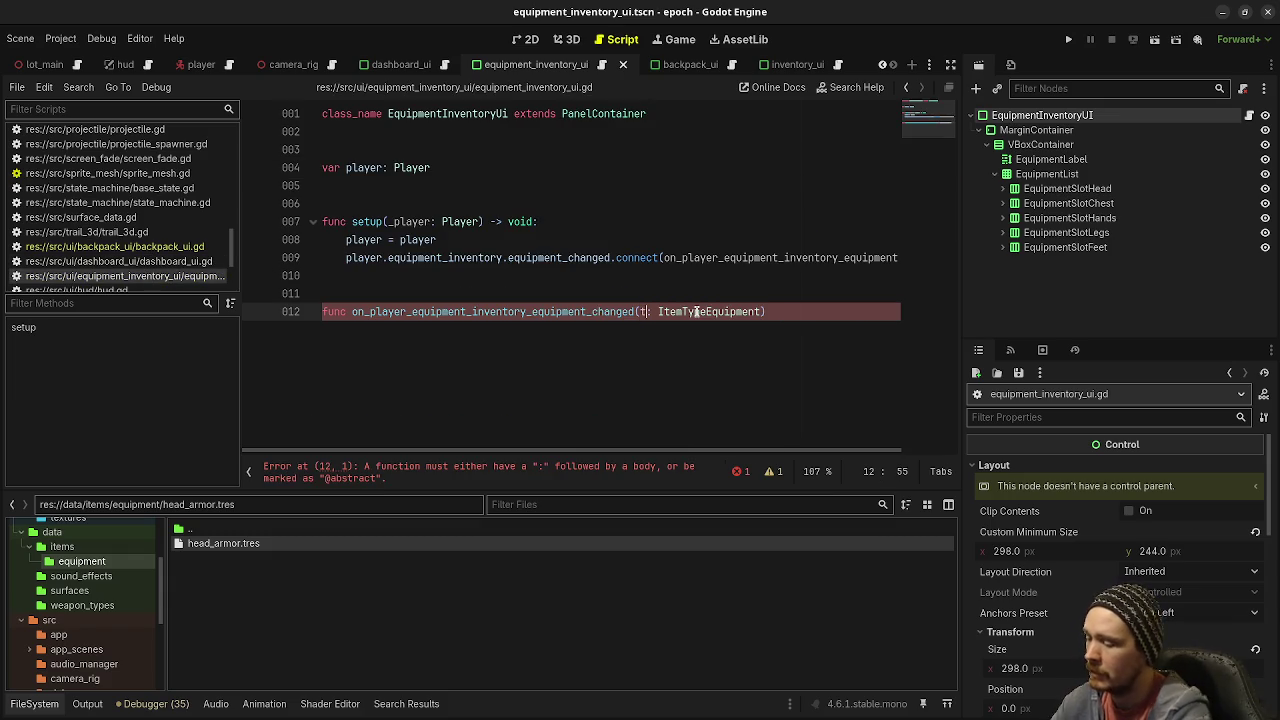
pyautogui.click(830, 313)
pyautogui.write('-> void:')
pyautogui.press('Return')
pyautogui.write('pas')
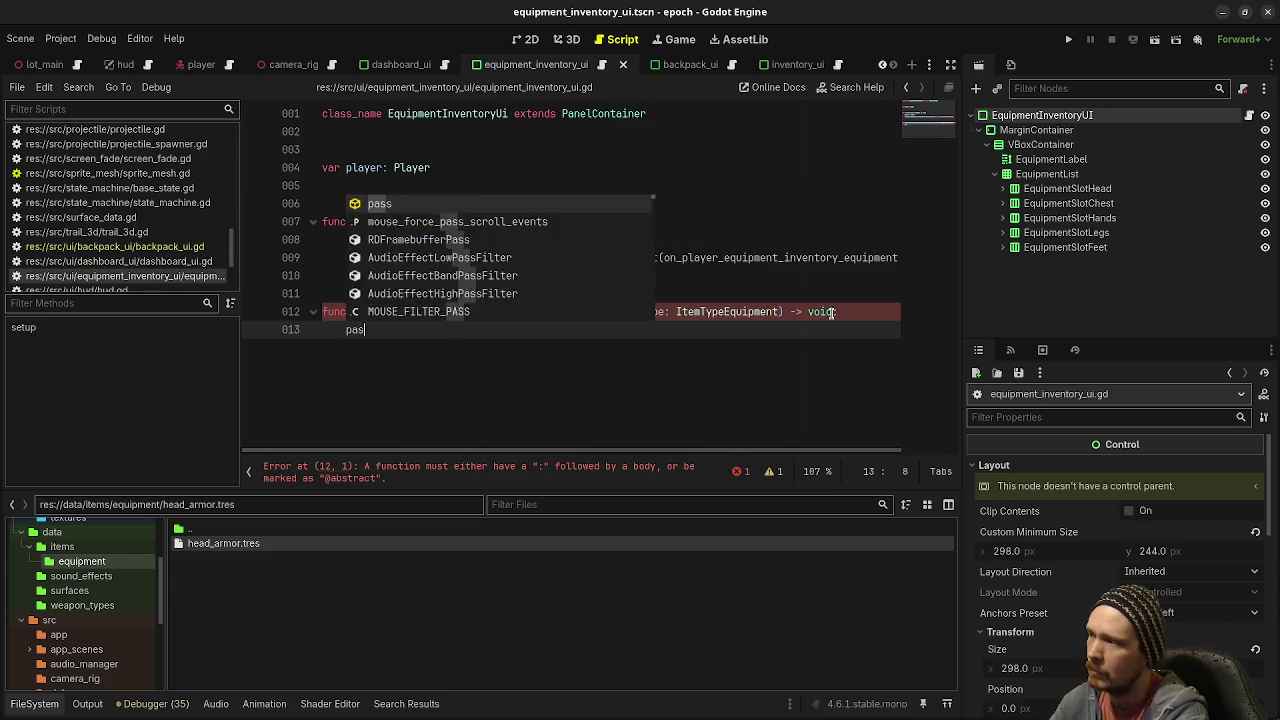
pyautogui.write('s')
pyautogui.hotkey('ctrl', 's')
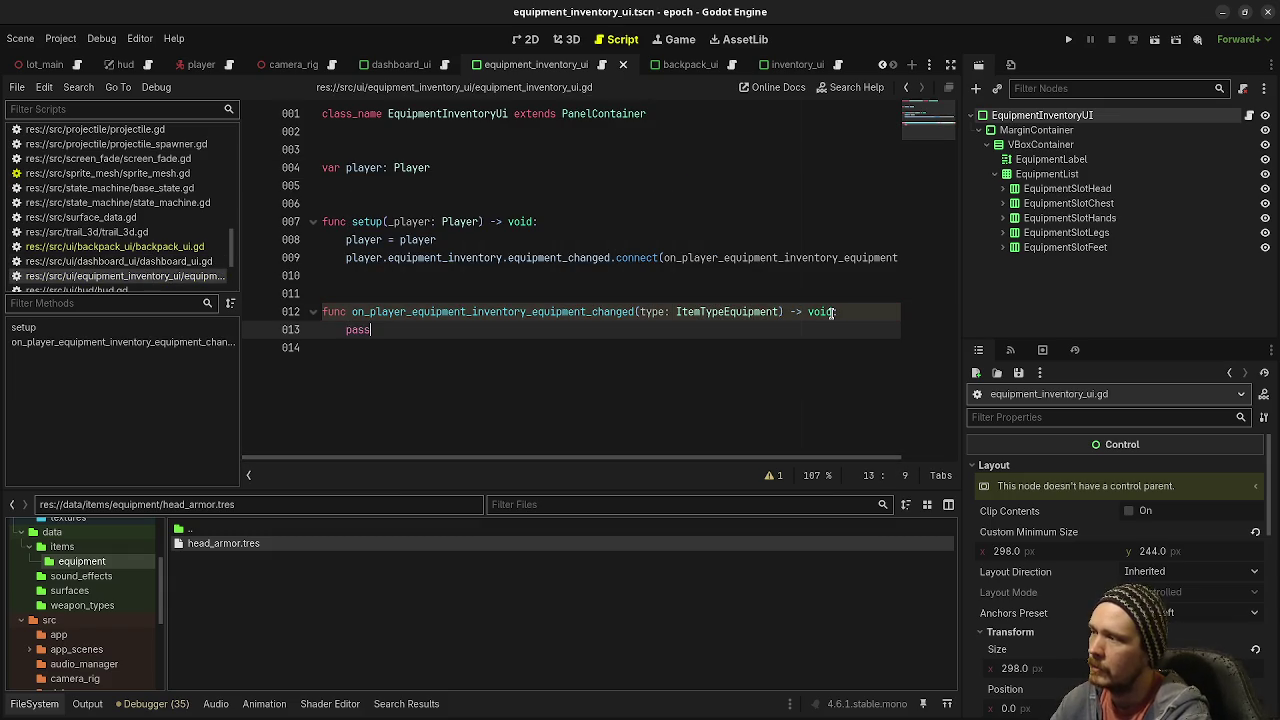
pyautogui.click(950, 64)
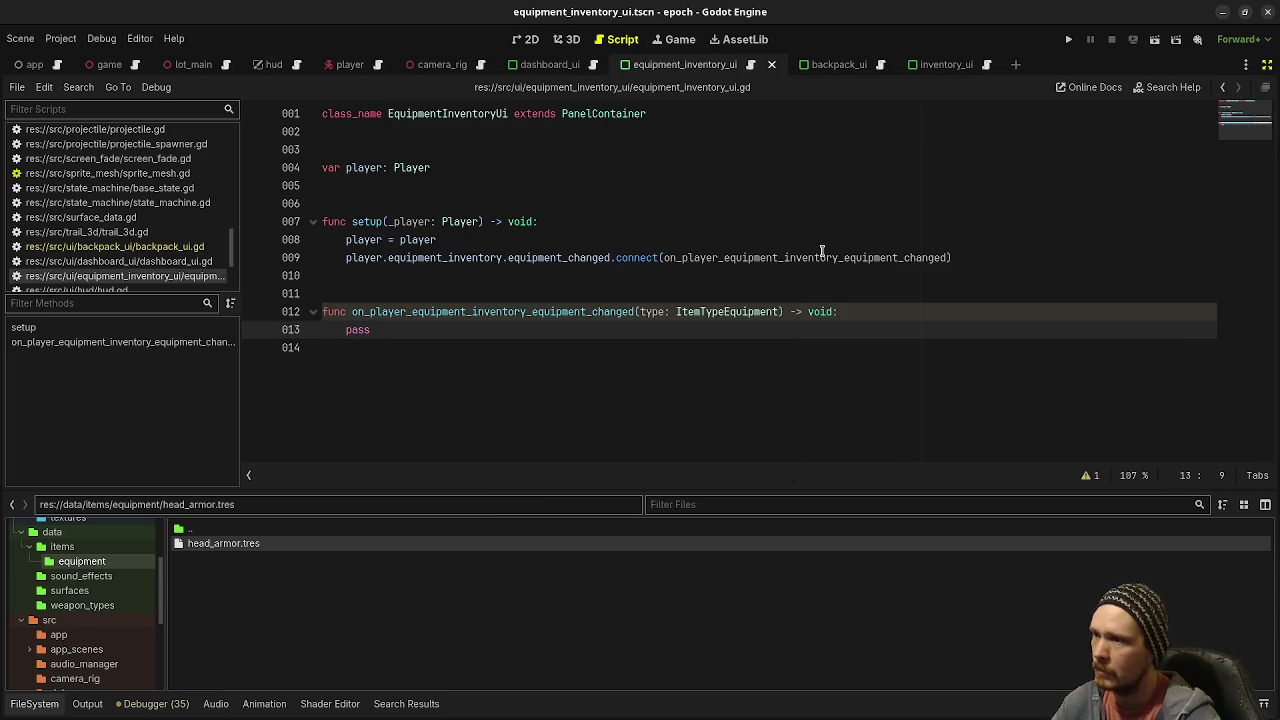
# Step: Declare func update_slots() -> void: below the handler, then bring back the scene tree dock
pyautogui.click(981, 255)
pyautogui.click(495, 402)
pyautogui.press('Return')
pyautogui.press('Return')
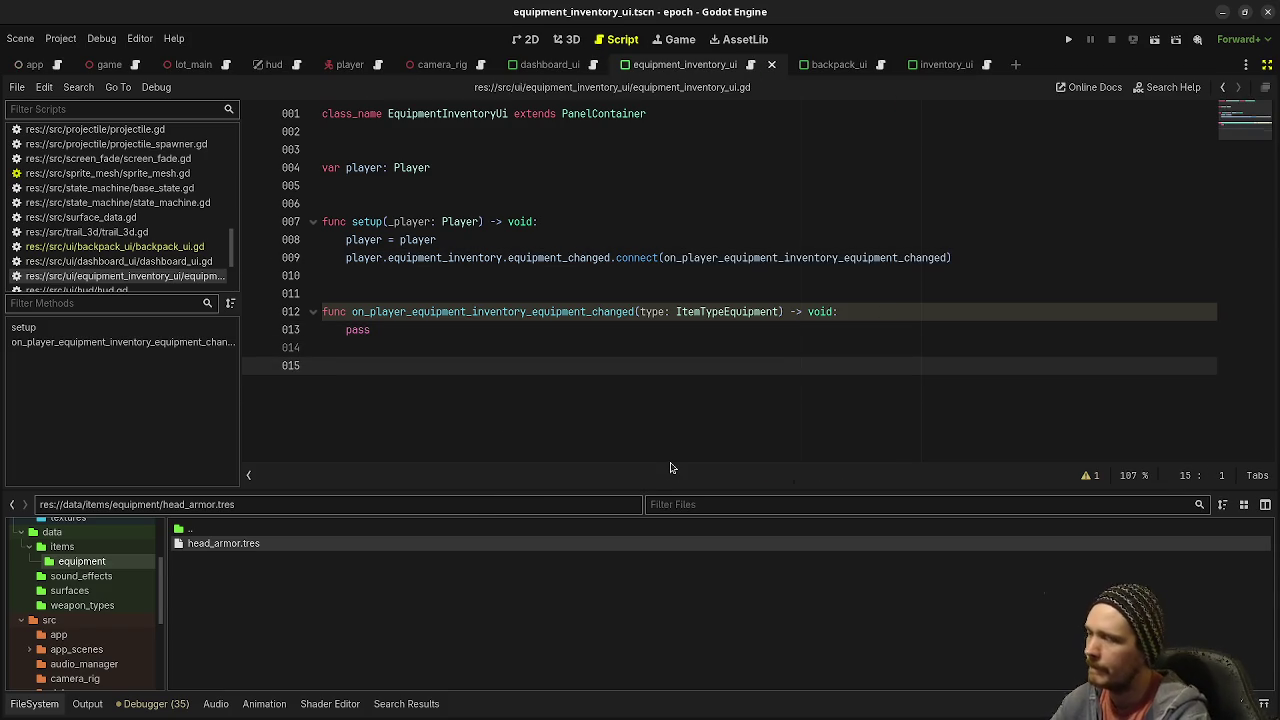
pyautogui.write('func update_')
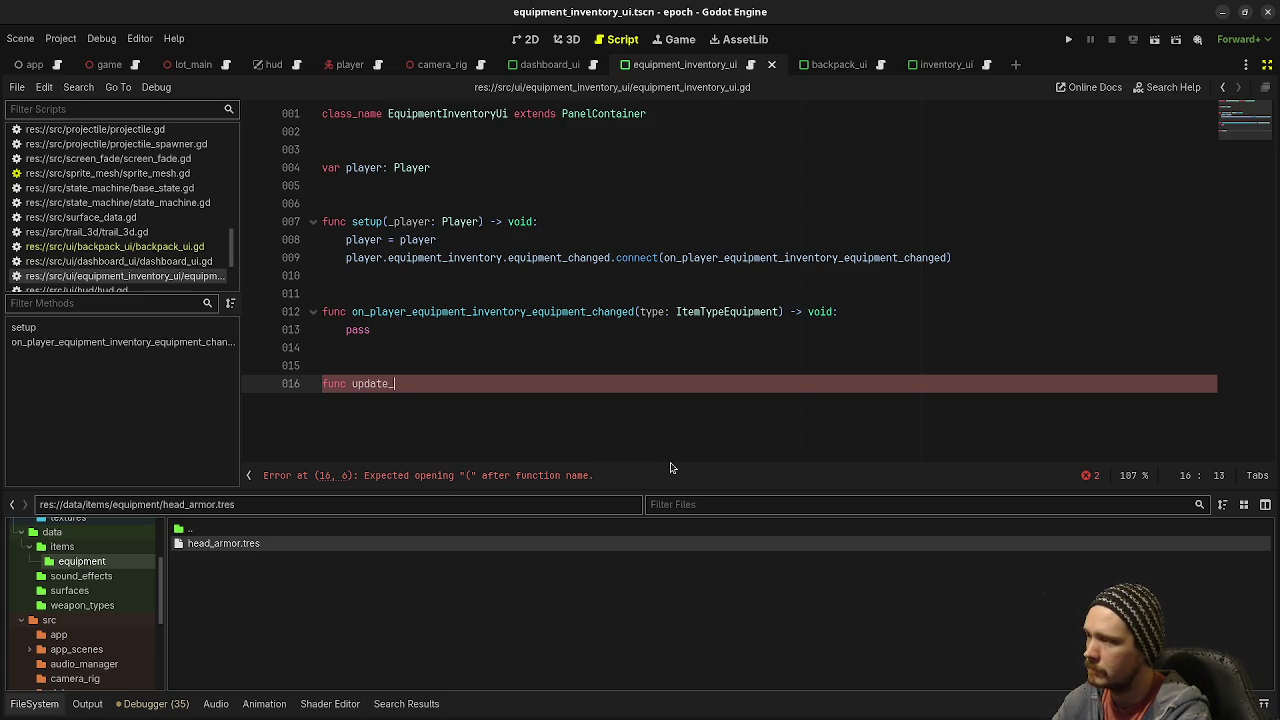
pyautogui.write('inv')
pyautogui.press('BackSpace')
pyautogui.press('BackSpace')
pyautogui.press('BackSpace')
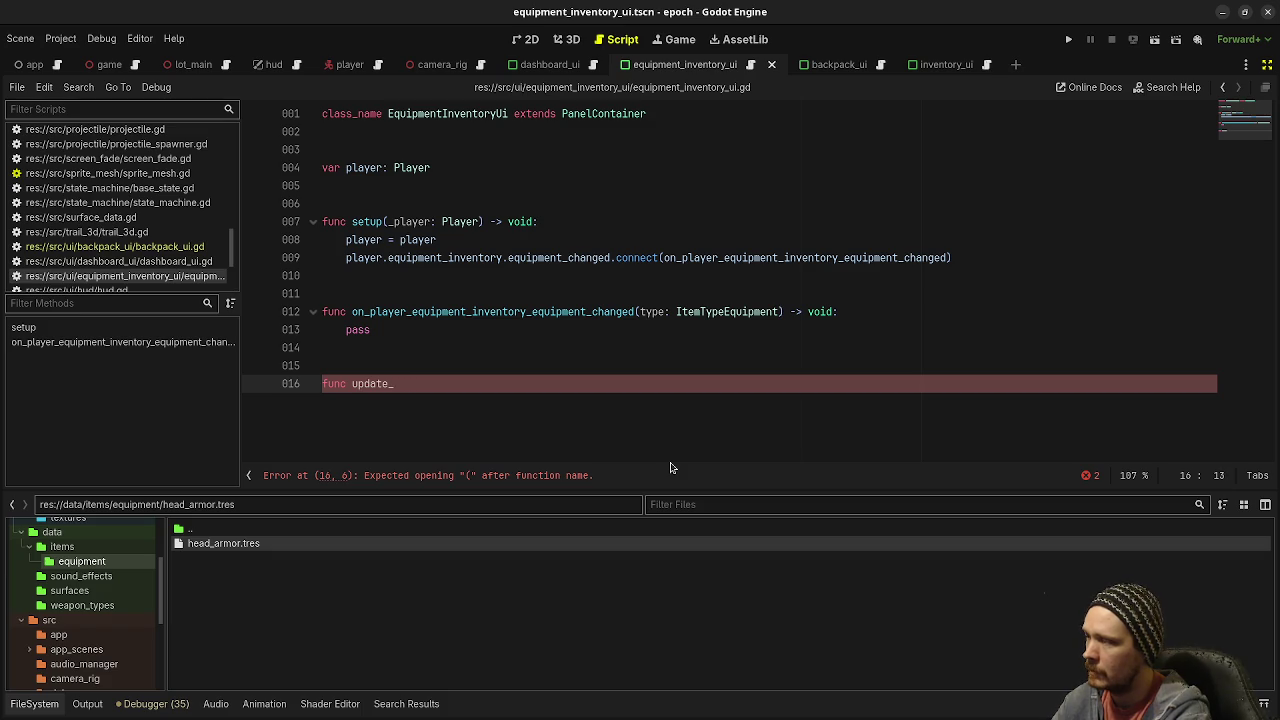
pyautogui.write('slot')
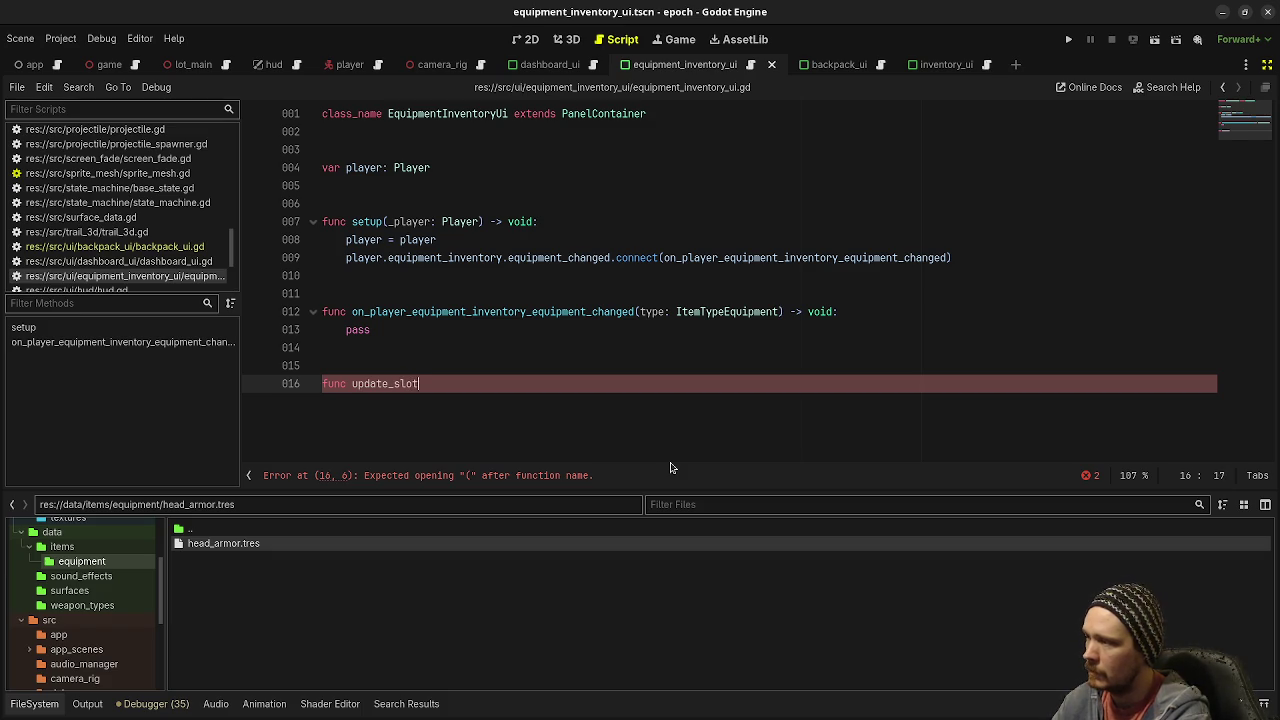
pyautogui.write('s() -> void:')
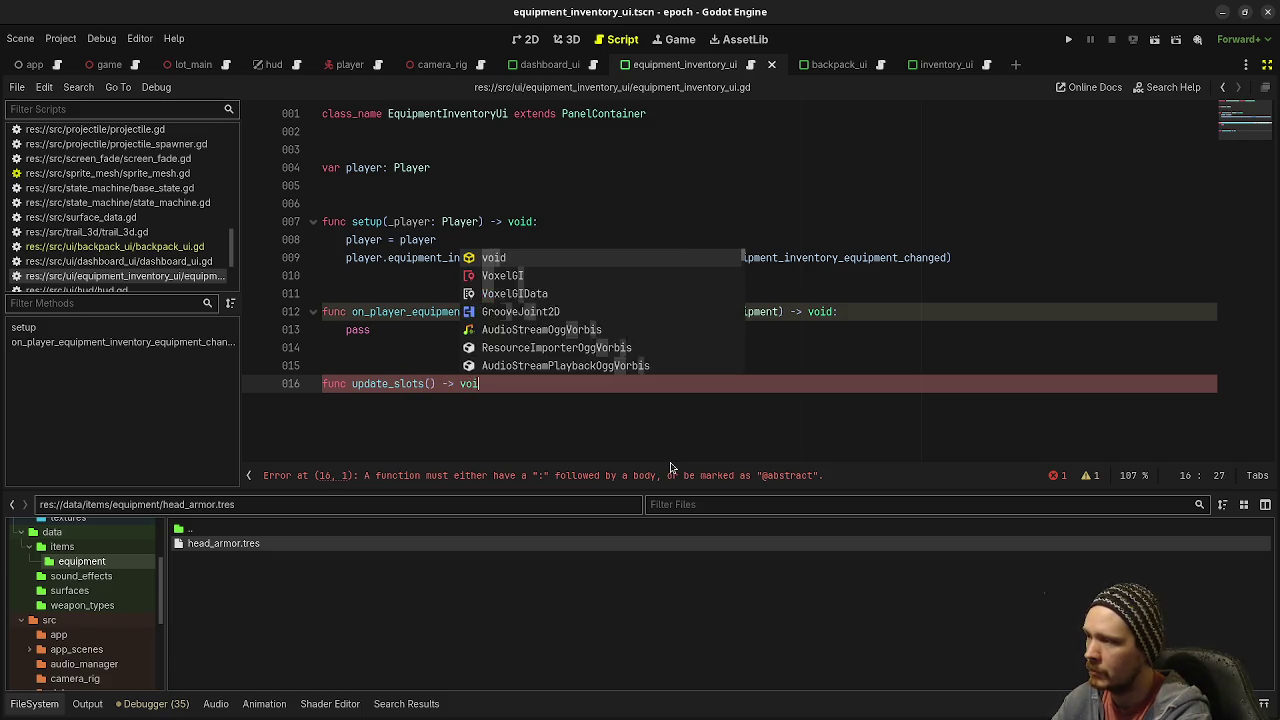
pyautogui.press('Return')
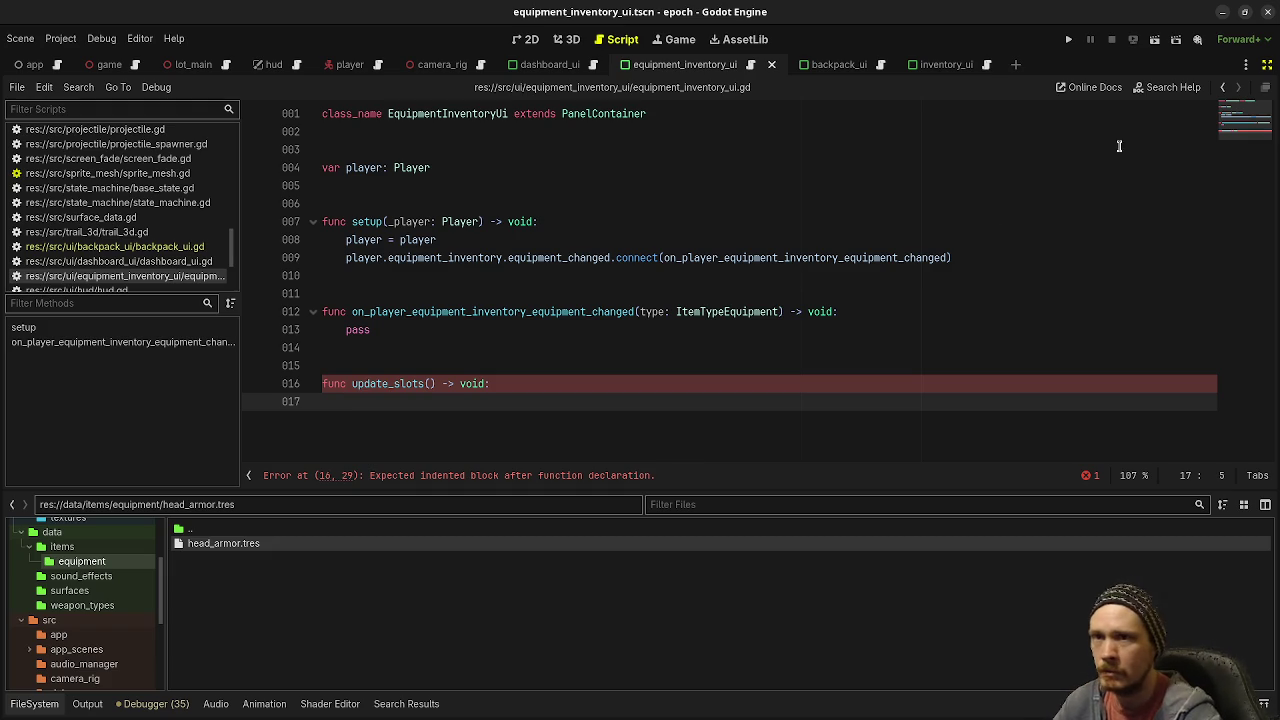
pyautogui.click(1265, 64)
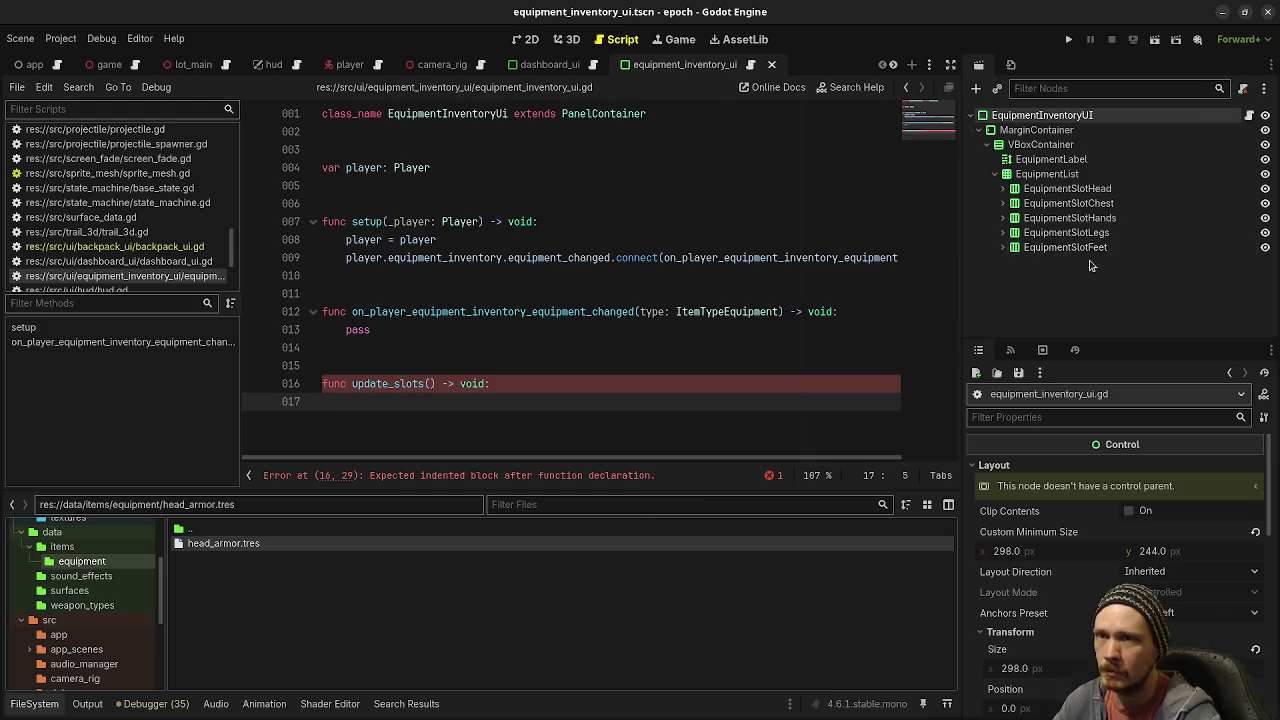
pyautogui.click(1004, 189)
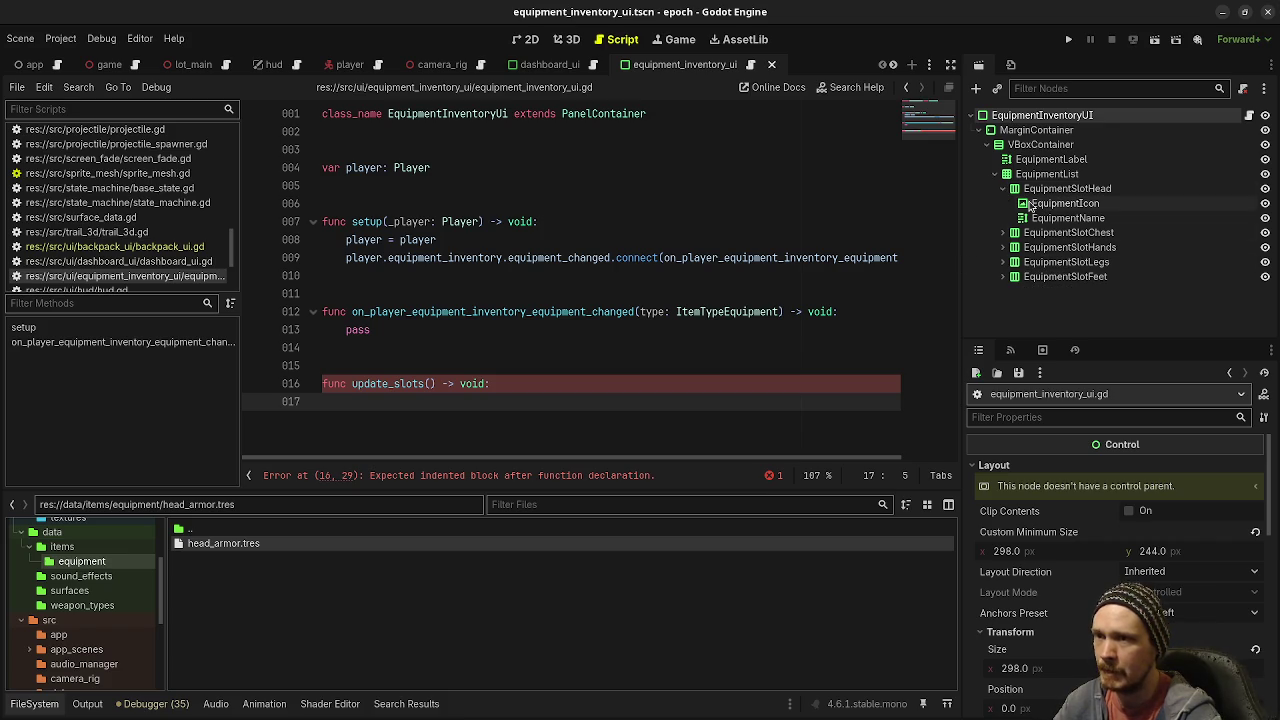
pyautogui.click(428, 197)
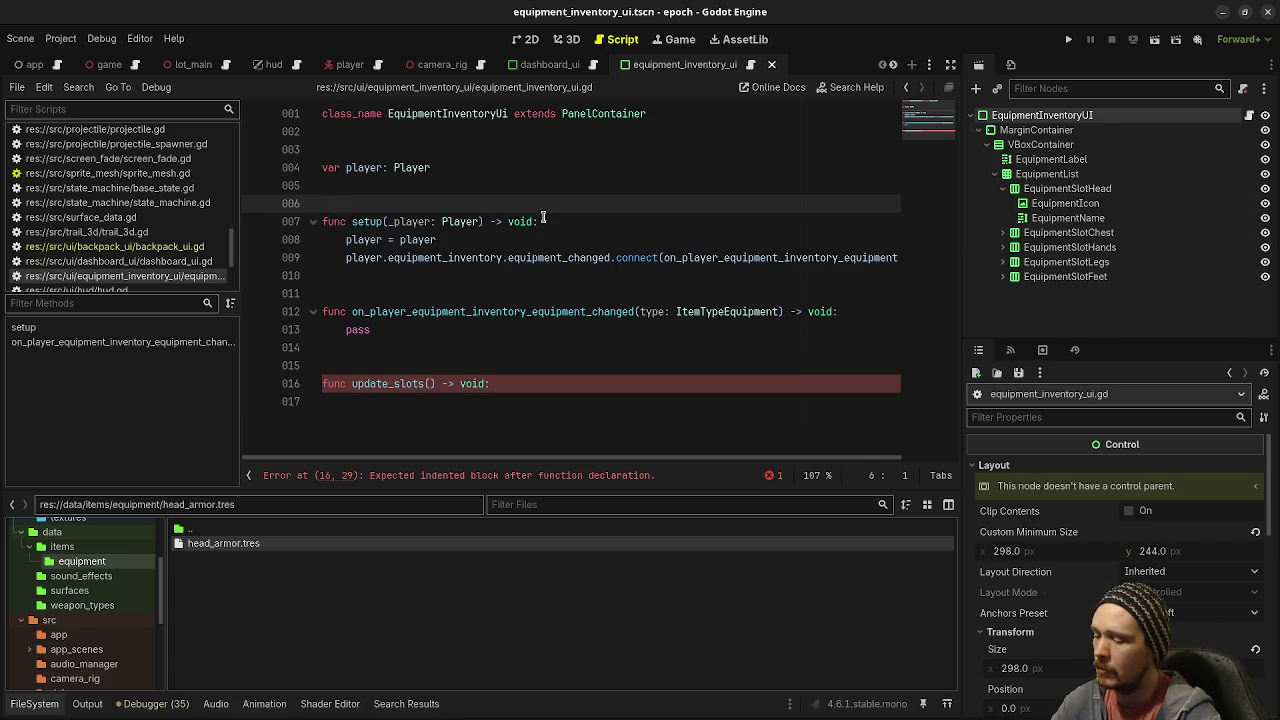
pyautogui.press('Return')
pyautogui.press('Up')
pyautogui.press('Return')
pyautogui.press('Up')
pyautogui.press('Return')
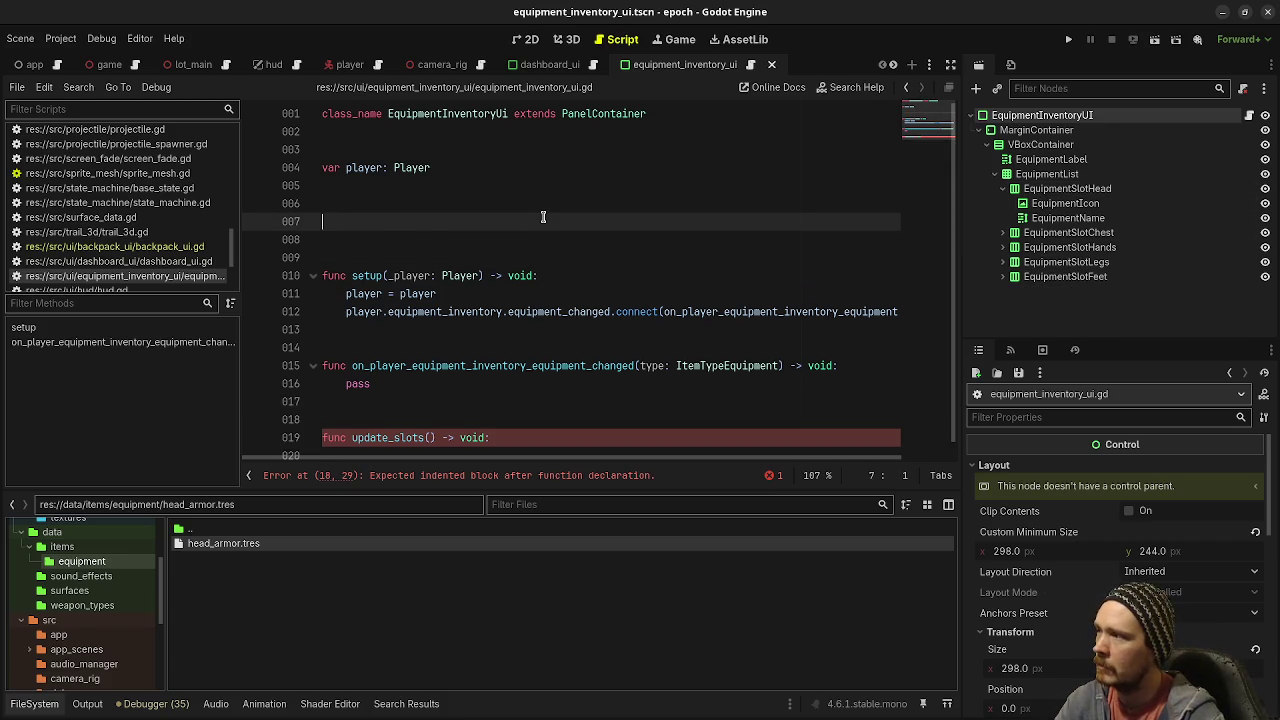
pyautogui.press('Return')
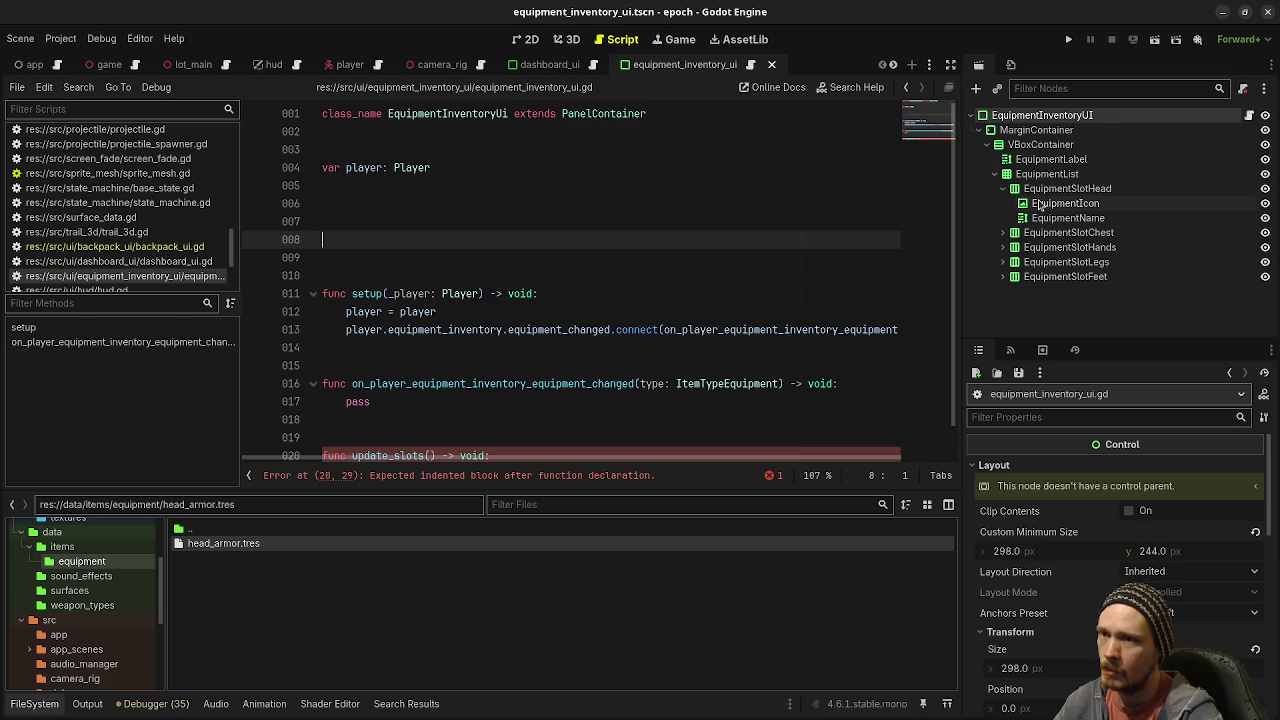
pyautogui.moveTo(1042, 204)
pyautogui.mouseDown()
pyautogui.moveTo(400, 243)
pyautogui.moveTo(731, 250)
pyautogui.moveTo(487, 265)
pyautogui.mouseUp()
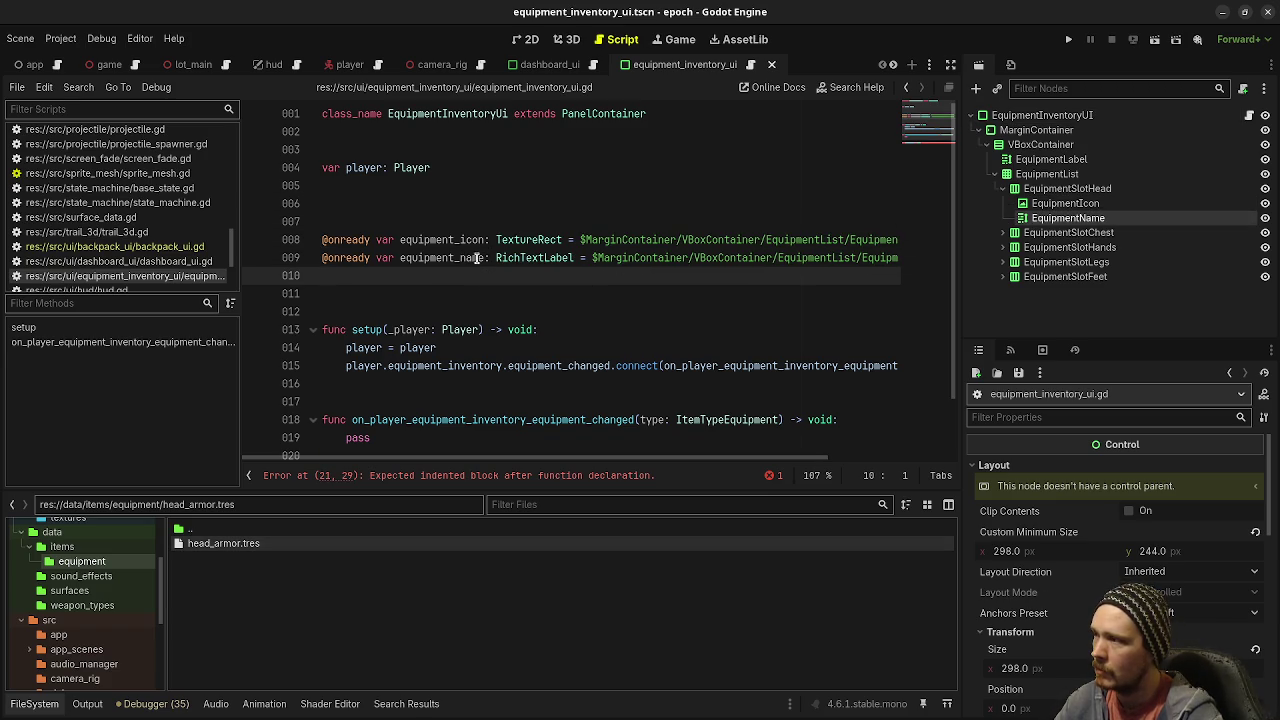
# Step: Prefix both references with head_, remove the surrounding extra blank lines, and save
pyautogui.click(400, 240)
pyautogui.keyDown('alt'); pyautogui.click(398, 258); pyautogui.keyUp('alt')
pyautogui.write('head_')
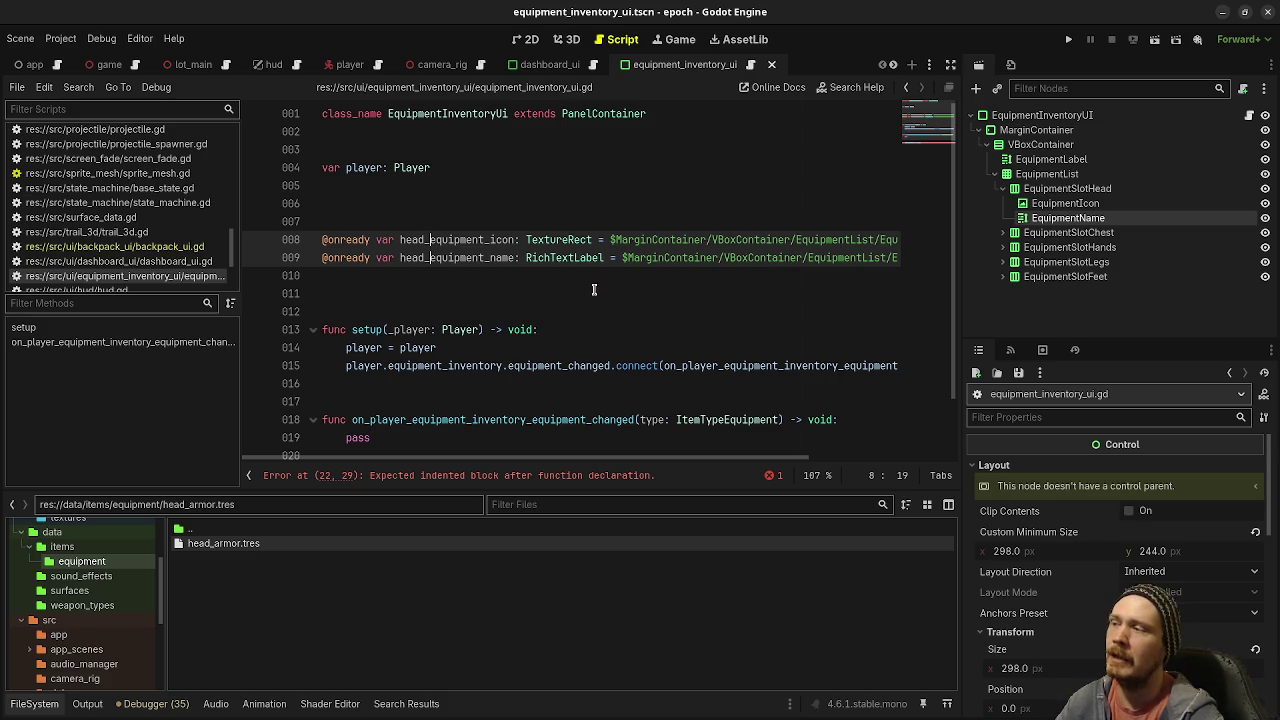
pyautogui.click(417, 223)
pyautogui.press('BackSpace')
pyautogui.hotkey('ctrl', 's')
pyautogui.click(393, 268)
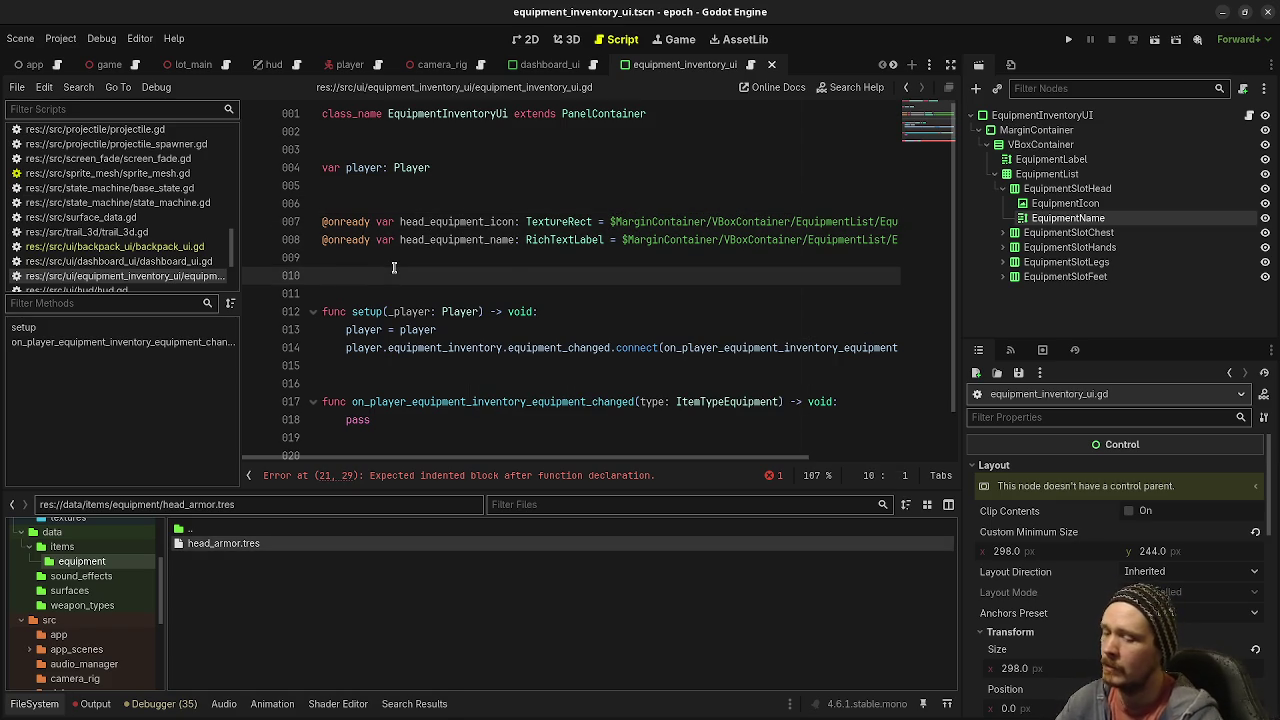
pyautogui.press('BackSpace')
pyautogui.hotkey('ctrl', 's')
pyautogui.scroll(-1, 460, 385)
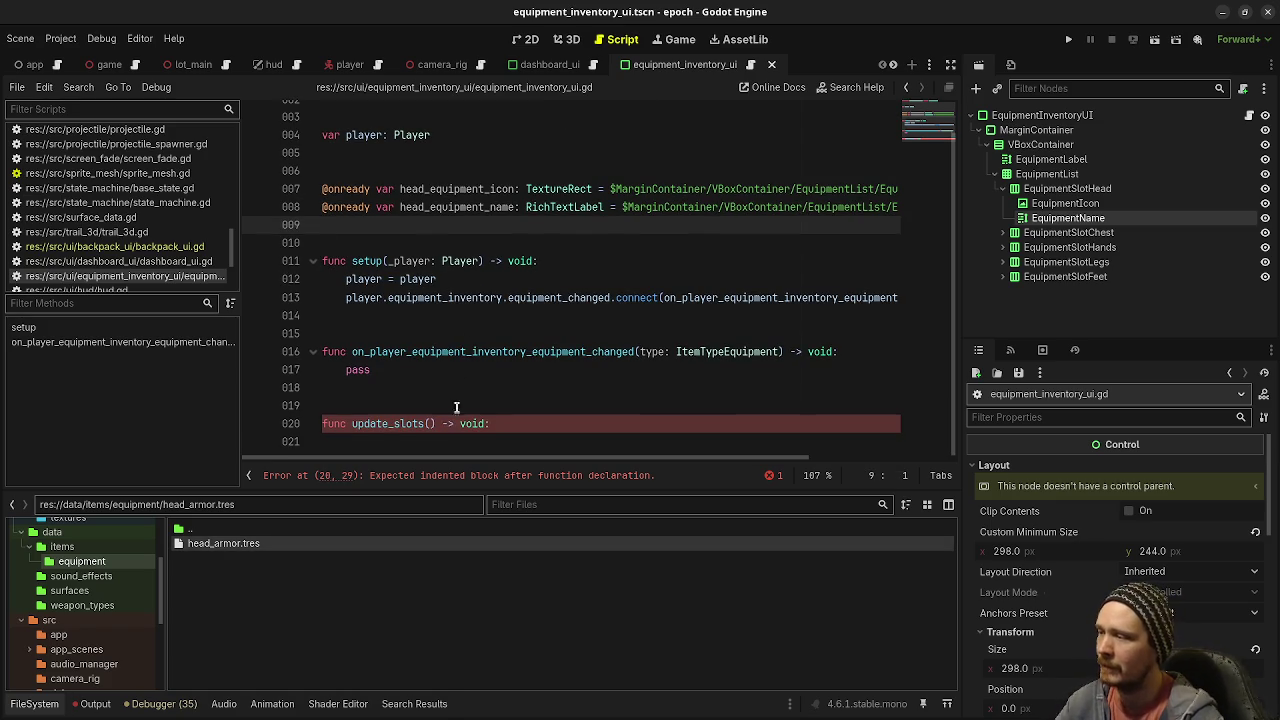
# Step: Add pass as the body of update_slots() -> void in equipment_inventory_ui.gd
pyautogui.click(503, 425)
pyautogui.press('Return')
pyautogui.write('pass')
pyautogui.hotkey('ctrl', 's')
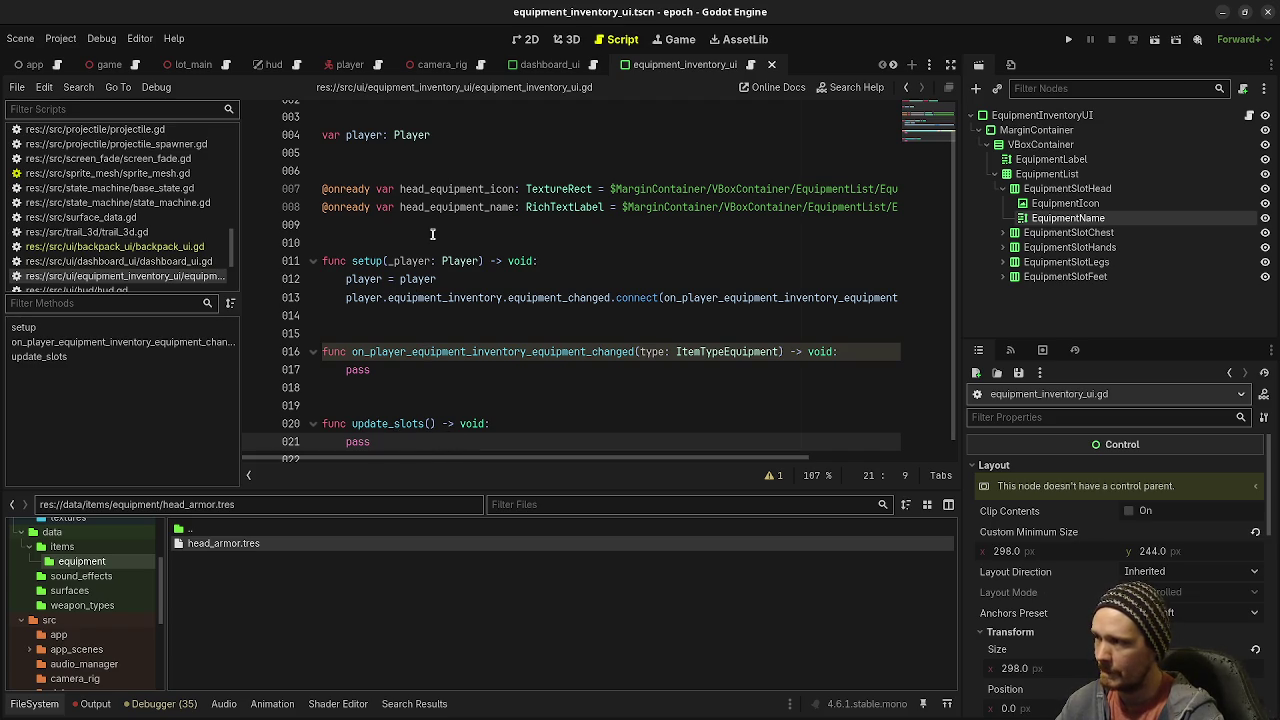
pyautogui.moveTo(729, 207)
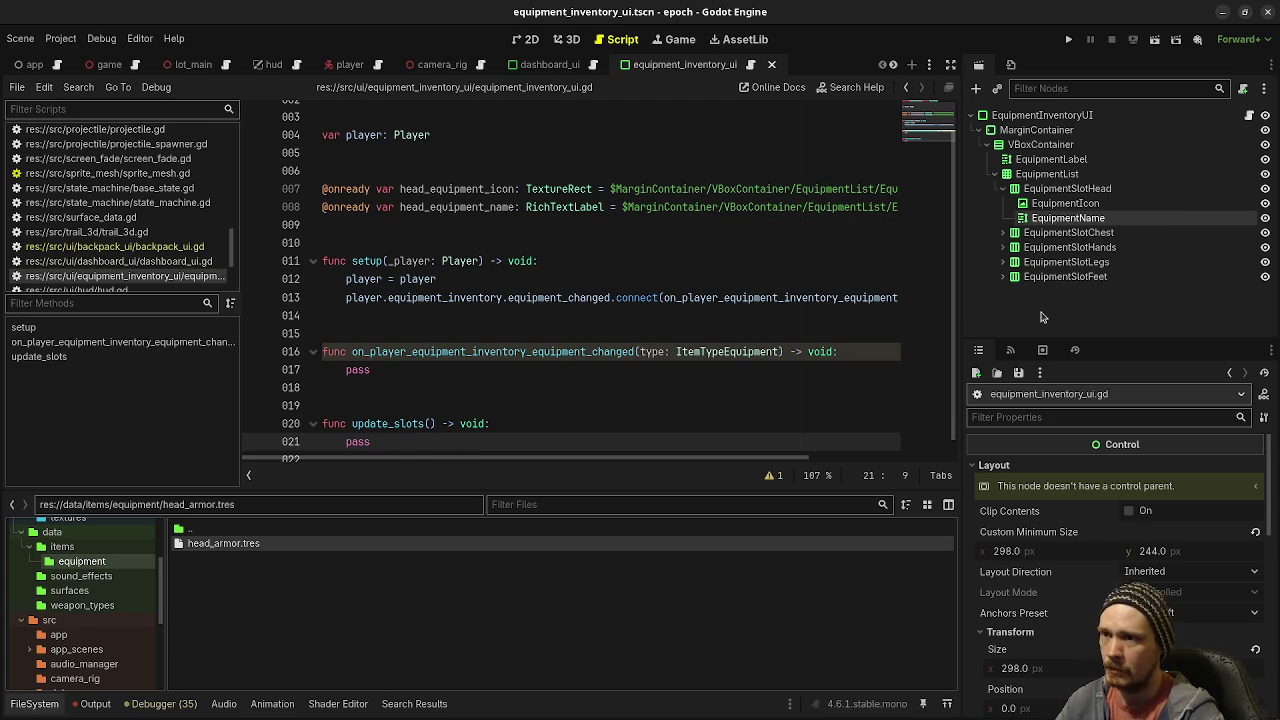
pyautogui.click(1004, 232)
pyautogui.click(1063, 247)
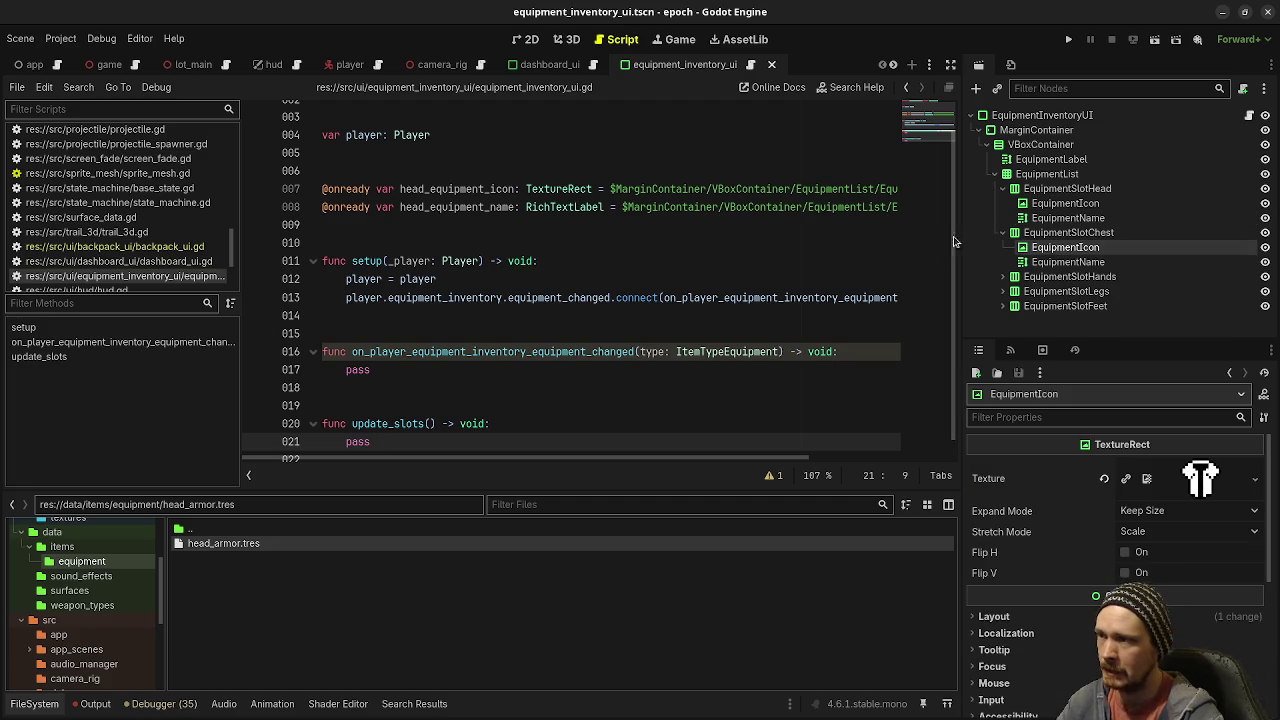
pyautogui.click(1068, 232)
pyautogui.click(1065, 247)
pyautogui.moveTo(960, 240); pyautogui.dragTo(662, 236)
pyautogui.moveTo(1068, 262); pyautogui.dragTo(712, 249)
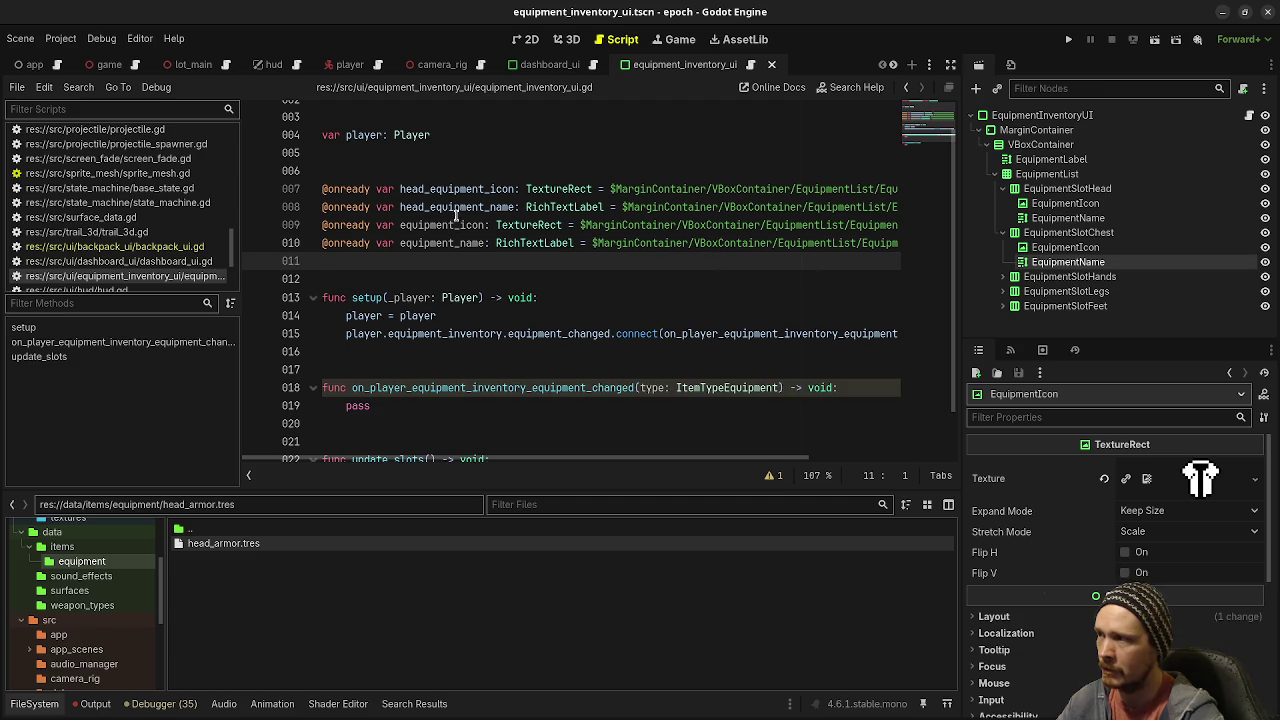
pyautogui.click(397, 225)
pyautogui.keyDown('alt'); pyautogui.click(401, 243); pyautogui.keyUp('alt')
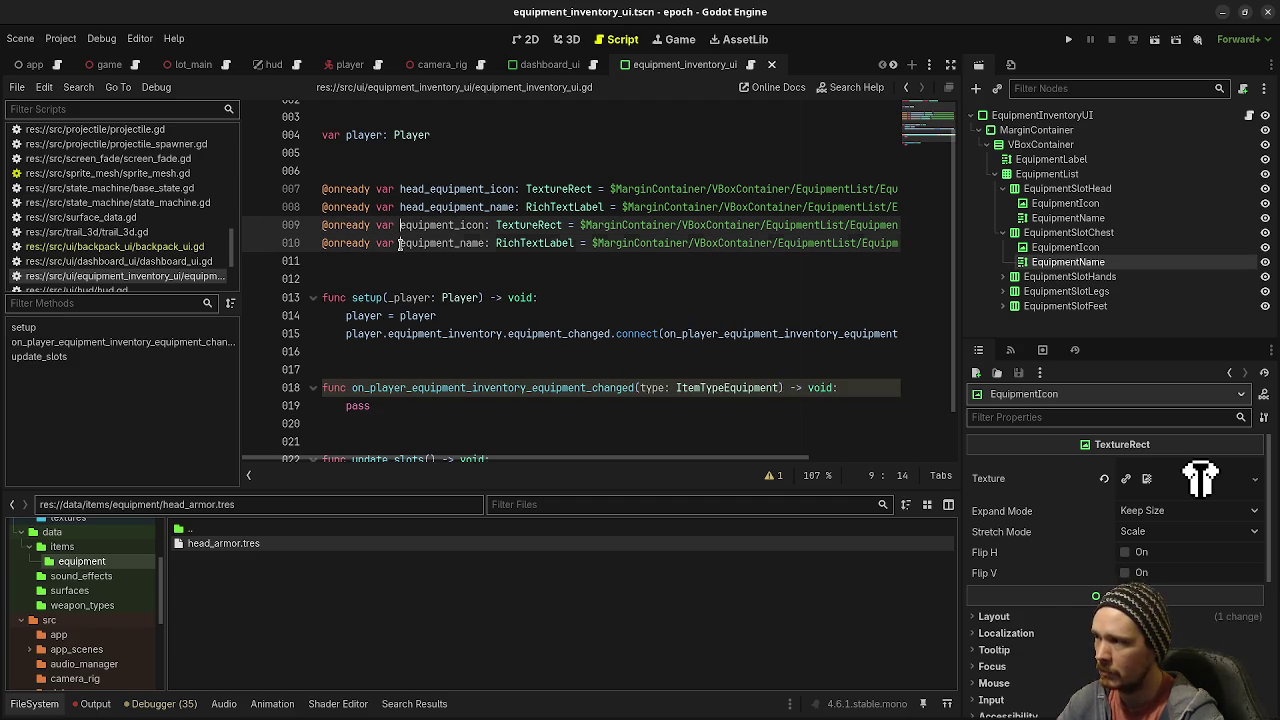
pyautogui.write('chest_')
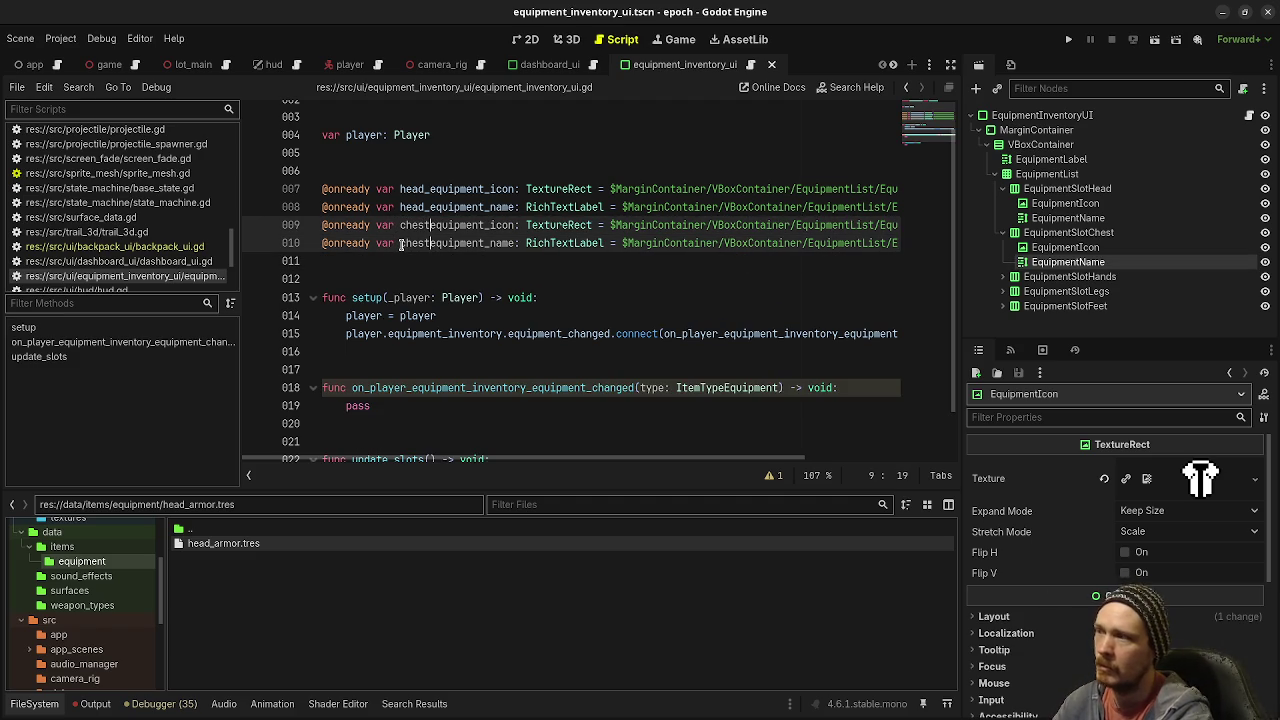
pyautogui.click(1003, 276)
pyautogui.moveTo(1044, 292)
pyautogui.mouseDown()
pyautogui.moveTo(1056, 300)
pyautogui.moveTo(600, 278)
pyautogui.mouseUp()
pyautogui.hotkey('ctrl', 'z')
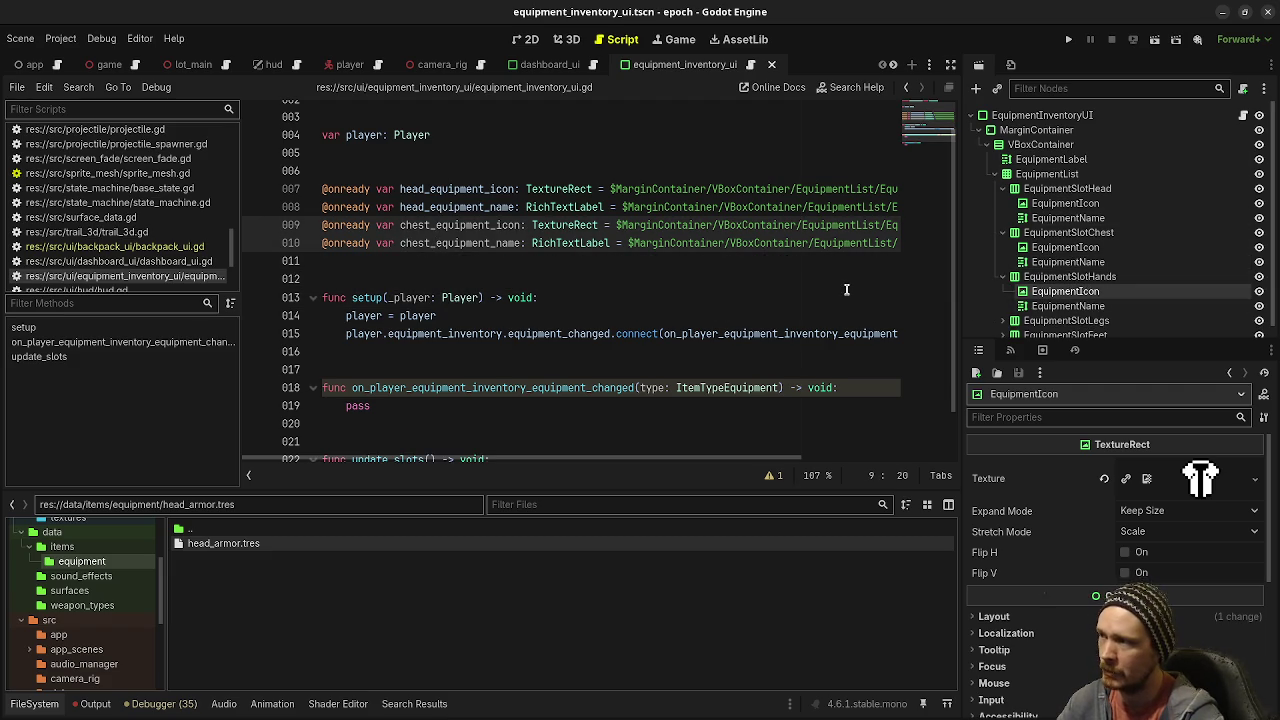
pyautogui.click(556, 261)
pyautogui.moveTo(1066, 292); pyautogui.dragTo(600, 264)
pyautogui.moveTo(634, 289); pyautogui.dragTo(634, 289)
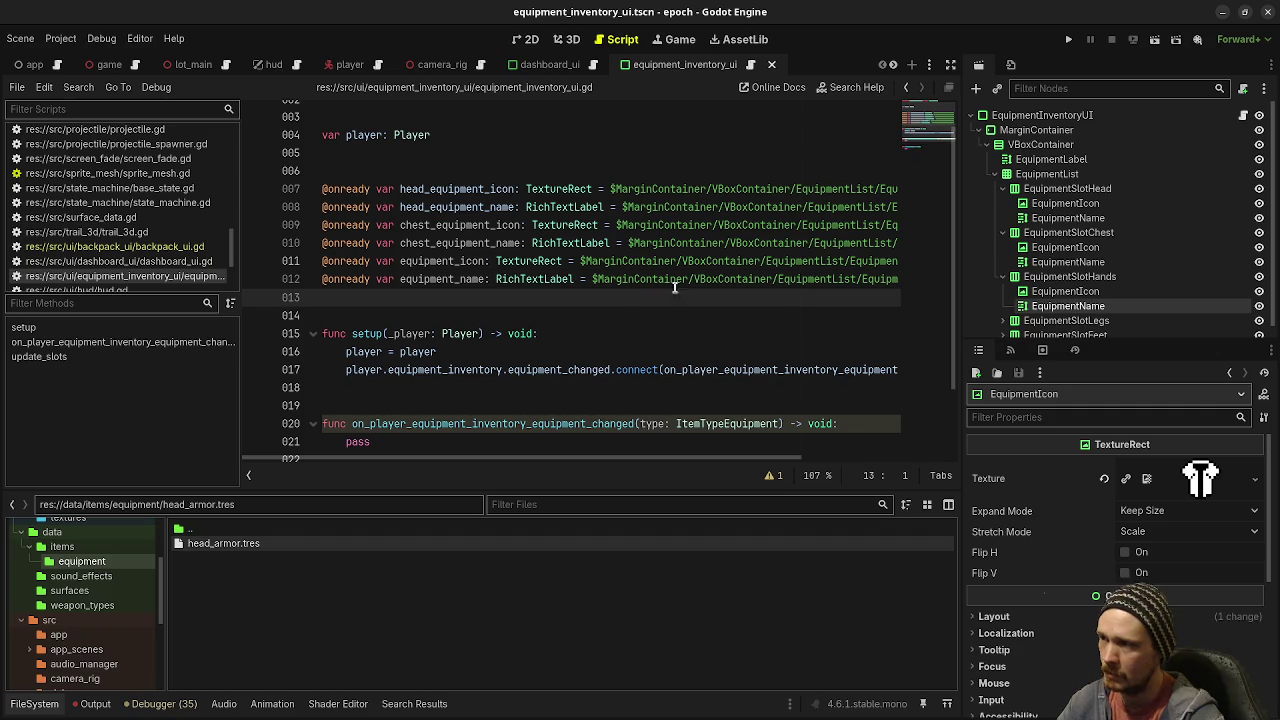
pyautogui.click(398, 262)
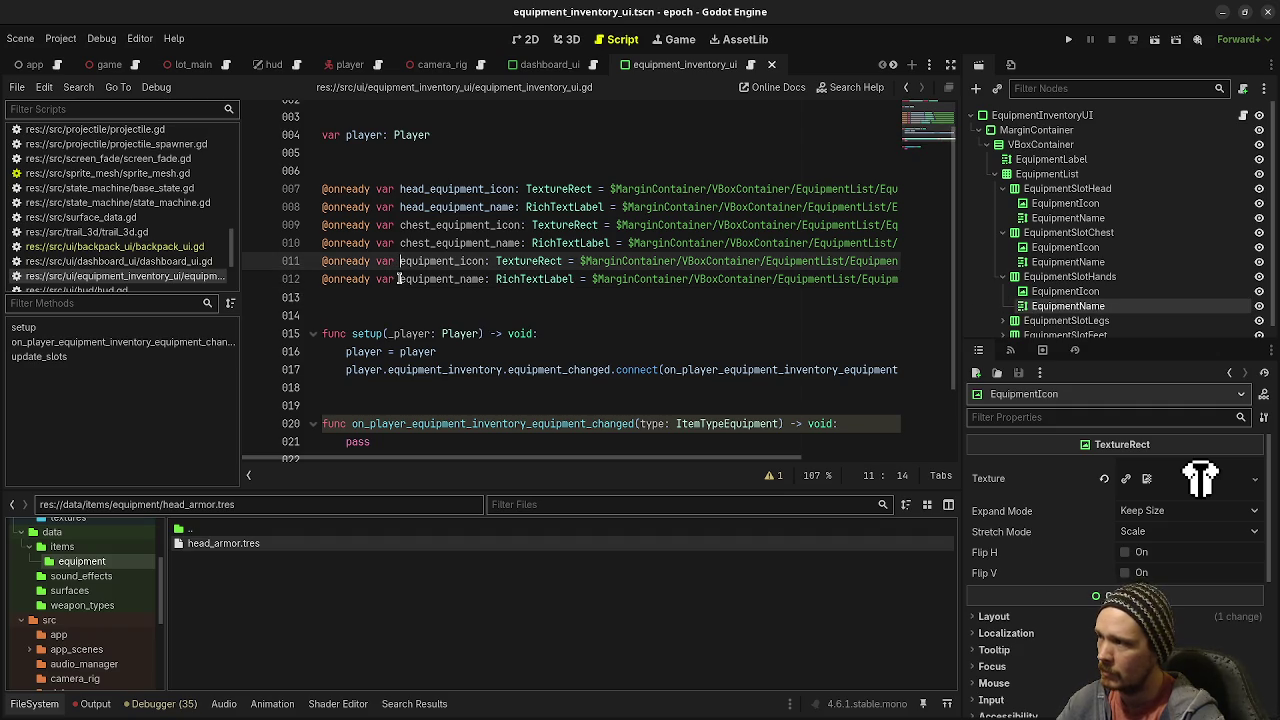
pyautogui.hotkey('shift', 'alt', 'Down')
pyautogui.write('hands_')
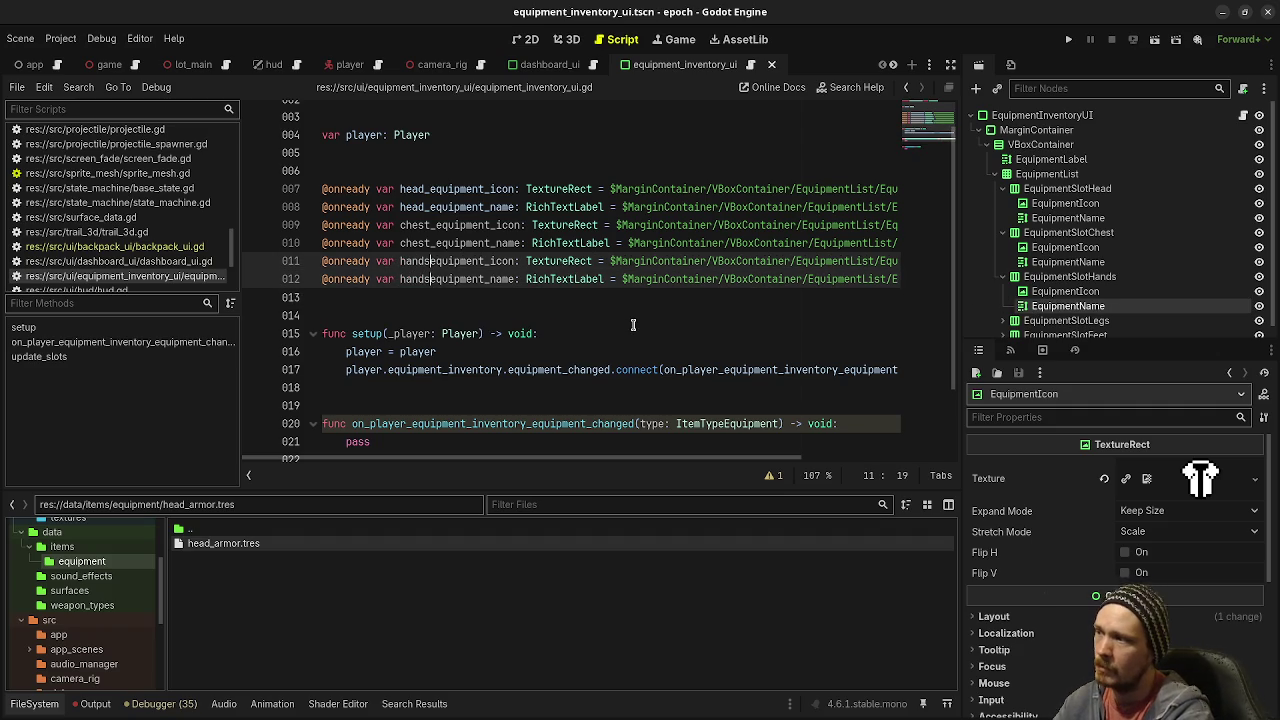
pyautogui.click(772, 325)
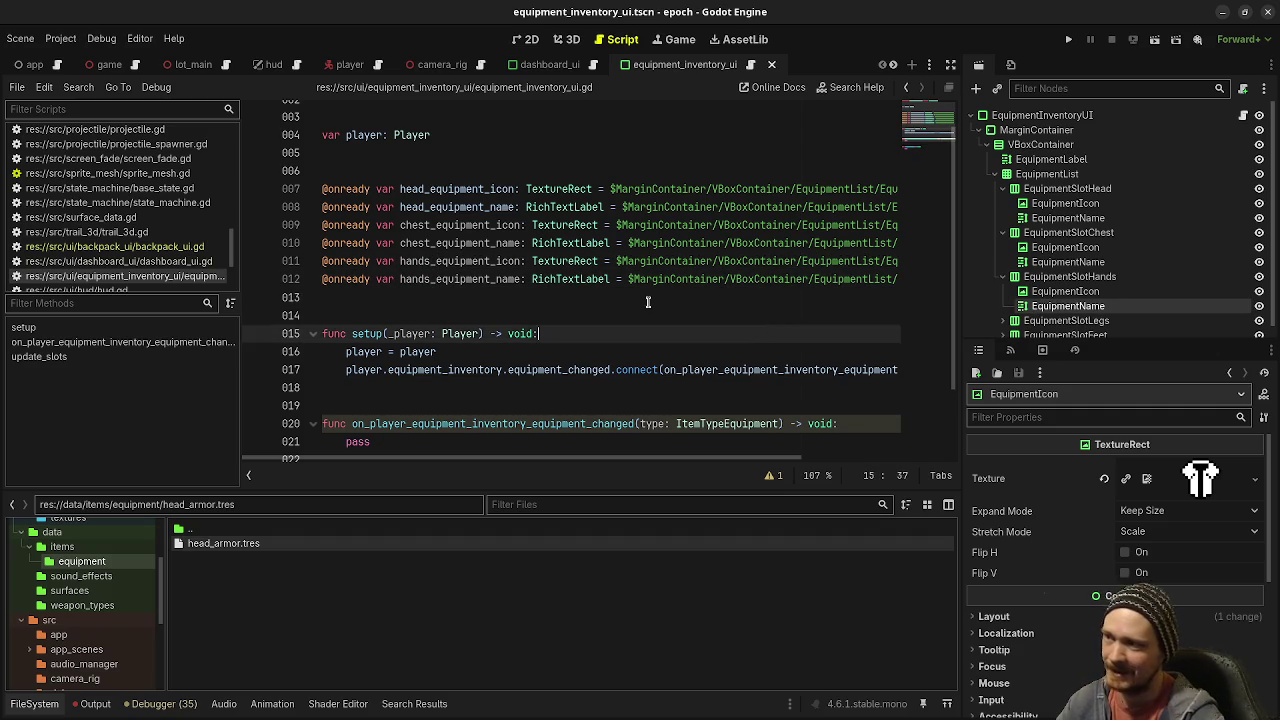
pyautogui.click(648, 300)
pyautogui.scroll(-1, 1075, 305)
pyautogui.moveTo(1065, 294)
pyautogui.mouseDown()
pyautogui.moveTo(737, 283)
pyautogui.moveTo(590, 297)
pyautogui.mouseUp()
pyautogui.moveTo(1068, 308); pyautogui.dragTo(745, 320)
pyautogui.click(400, 297)
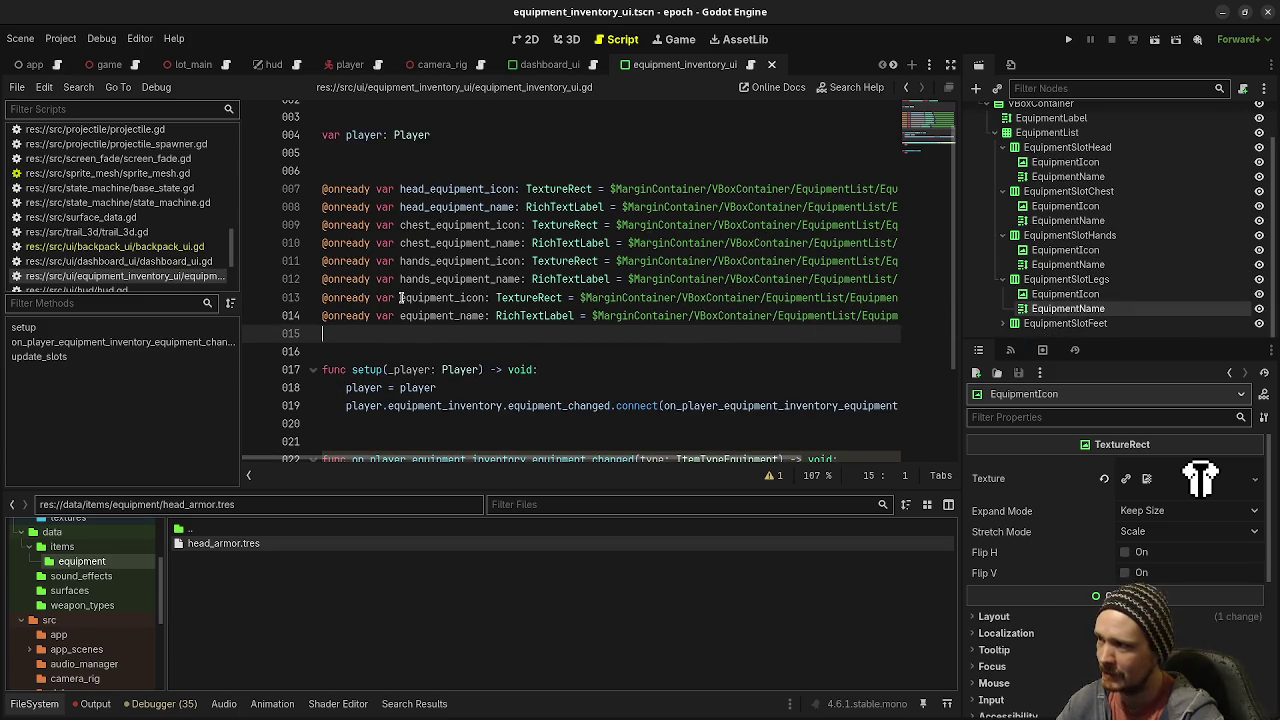
pyautogui.hotkey('shift', 'alt', 'Down')
pyautogui.write('legs_')
pyautogui.click(485, 333)
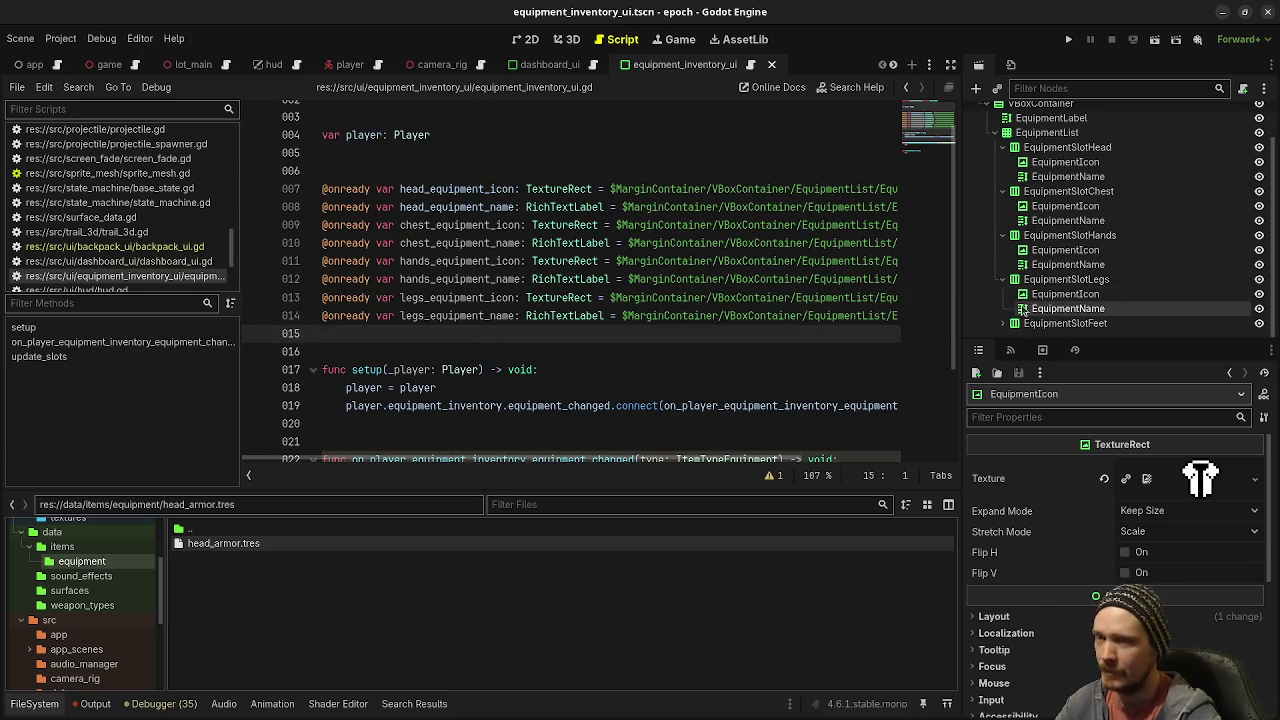
pyautogui.click(1002, 323)
pyautogui.click(1065, 308)
pyautogui.moveTo(933, 310)
pyautogui.mouseDown()
pyautogui.moveTo(500, 350)
pyautogui.moveTo(580, 336)
pyautogui.mouseUp()
pyautogui.moveTo(1045, 323); pyautogui.dragTo(750, 350)
pyautogui.hotkey('ctrl', 's')
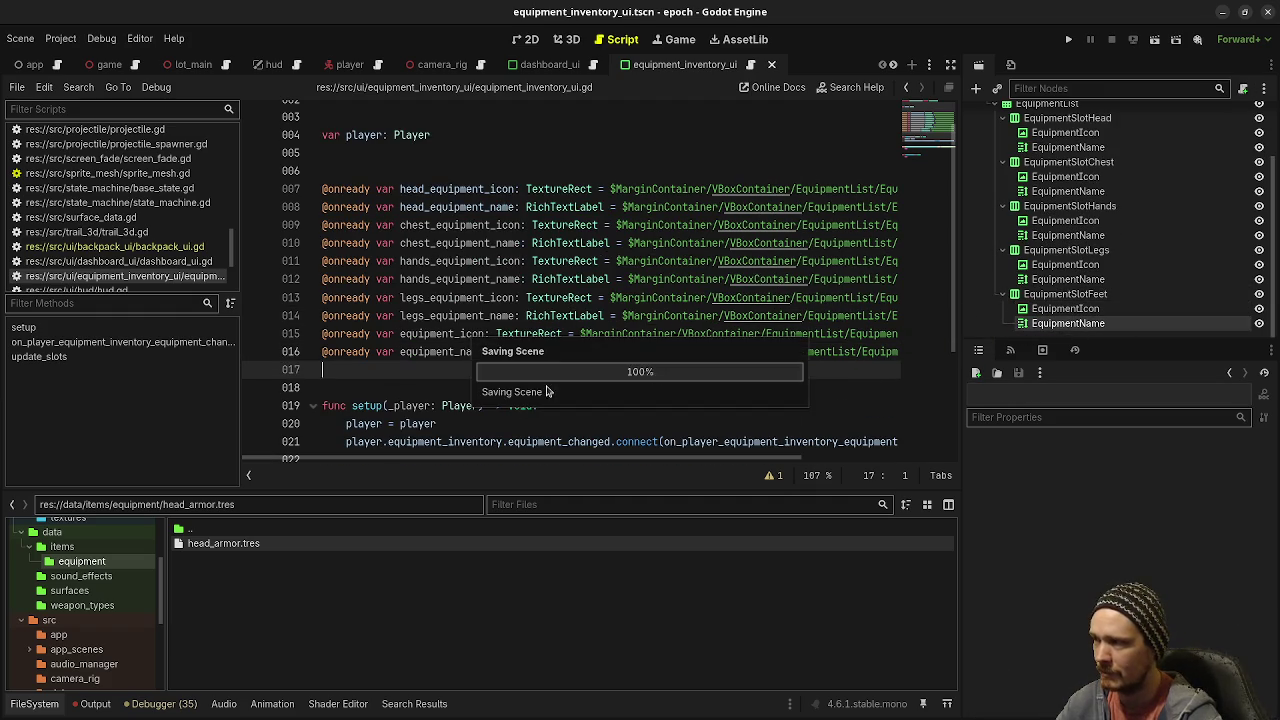
pyautogui.click(400, 334)
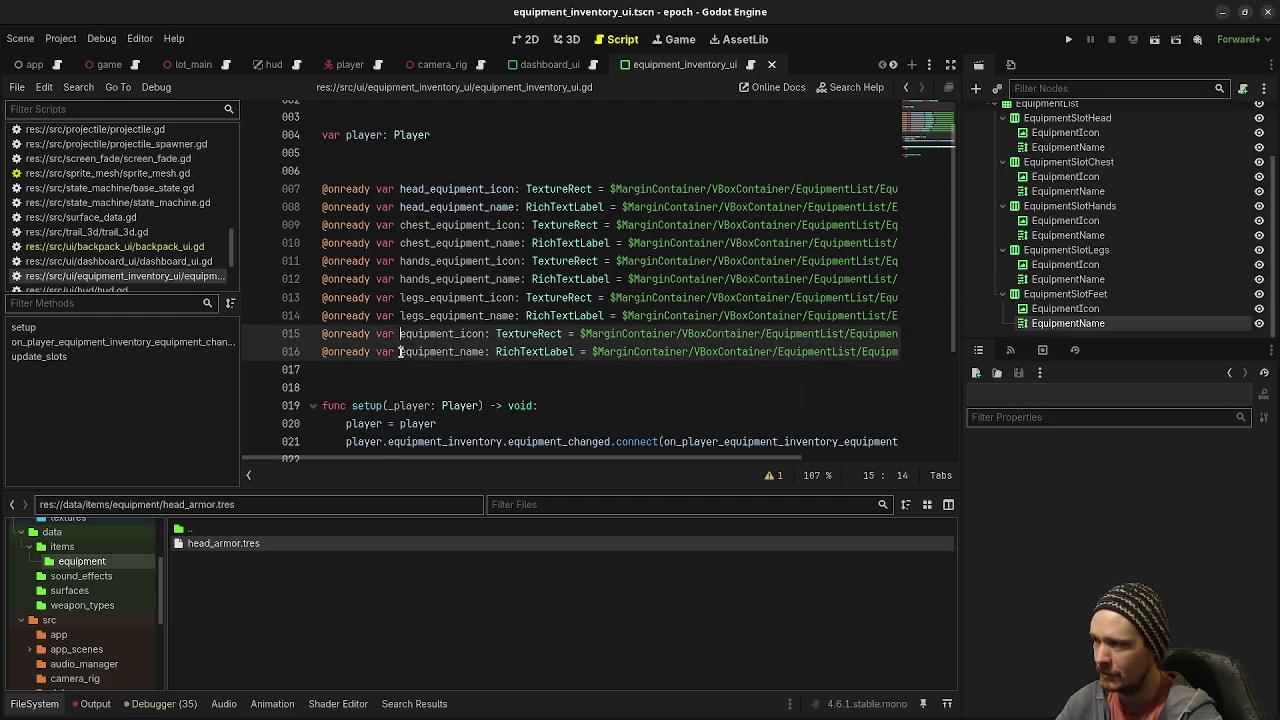
pyautogui.write('feet_')
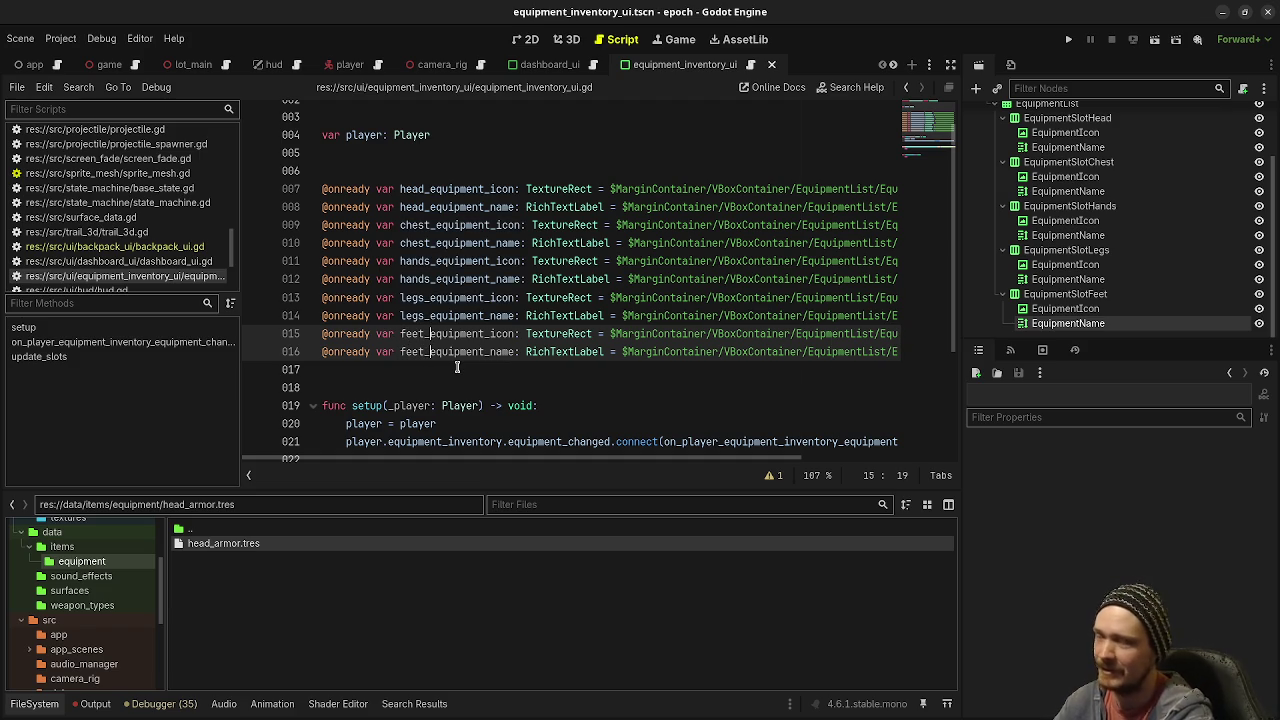
pyautogui.hotkey('ctrl', 's')
pyautogui.click(503, 225)
pyautogui.scroll(-3, 624, 369)
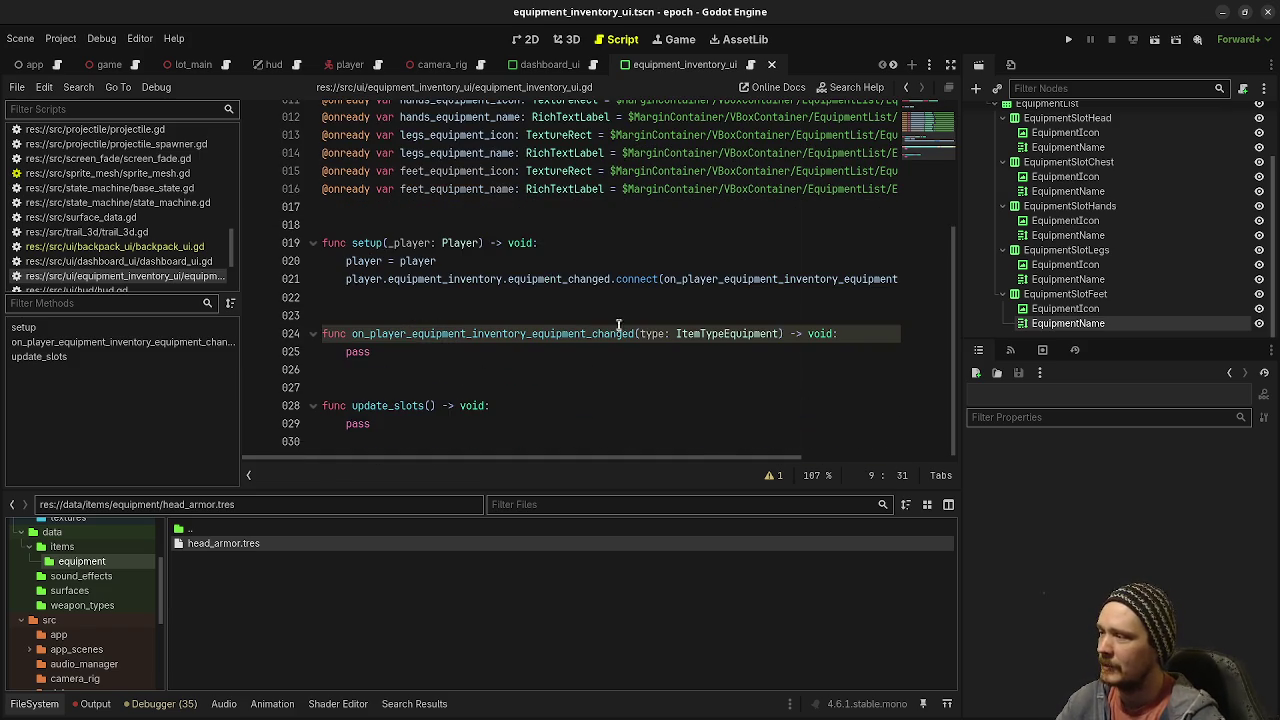
# Step: In distraction-free mode, add an update_slots() call after the connect line in setup
pyautogui.click(951, 65)
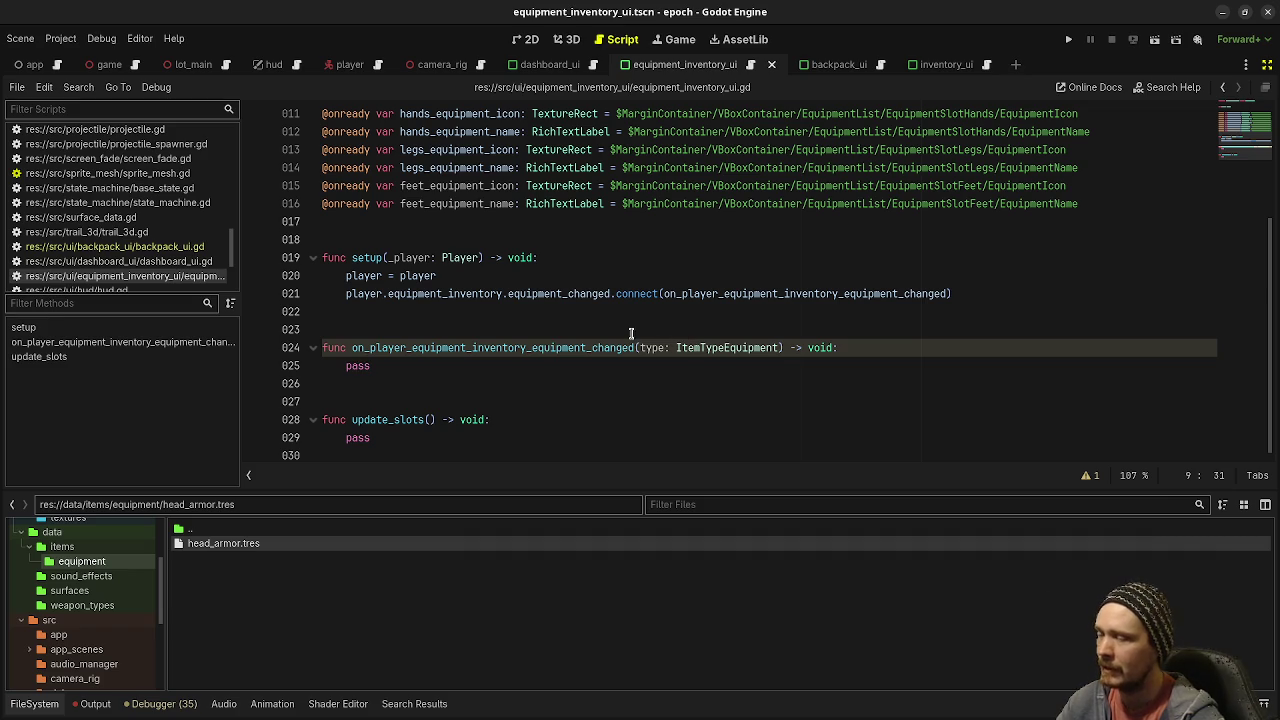
pyautogui.moveTo(636, 348); pyautogui.dragTo(749, 385)
pyautogui.click(352, 365)
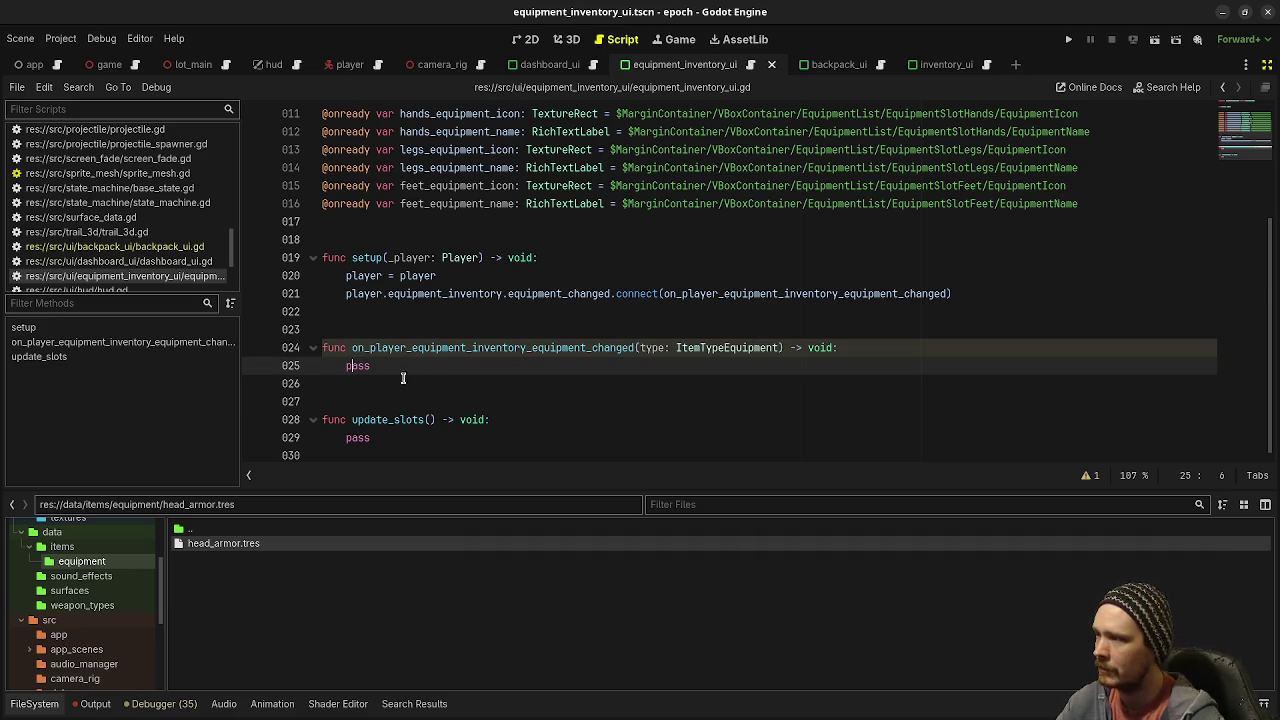
pyautogui.click(914, 310)
pyautogui.click(1004, 295)
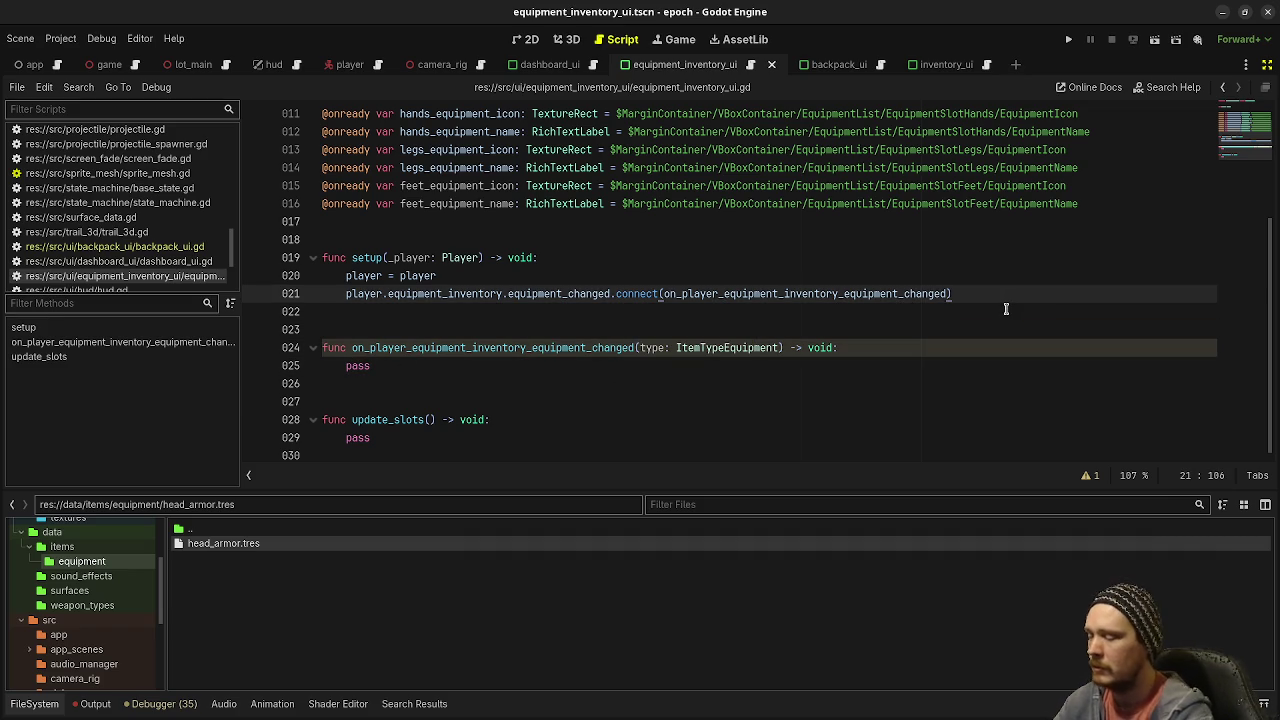
pyautogui.press('Return')
pyautogui.write('update_sl')
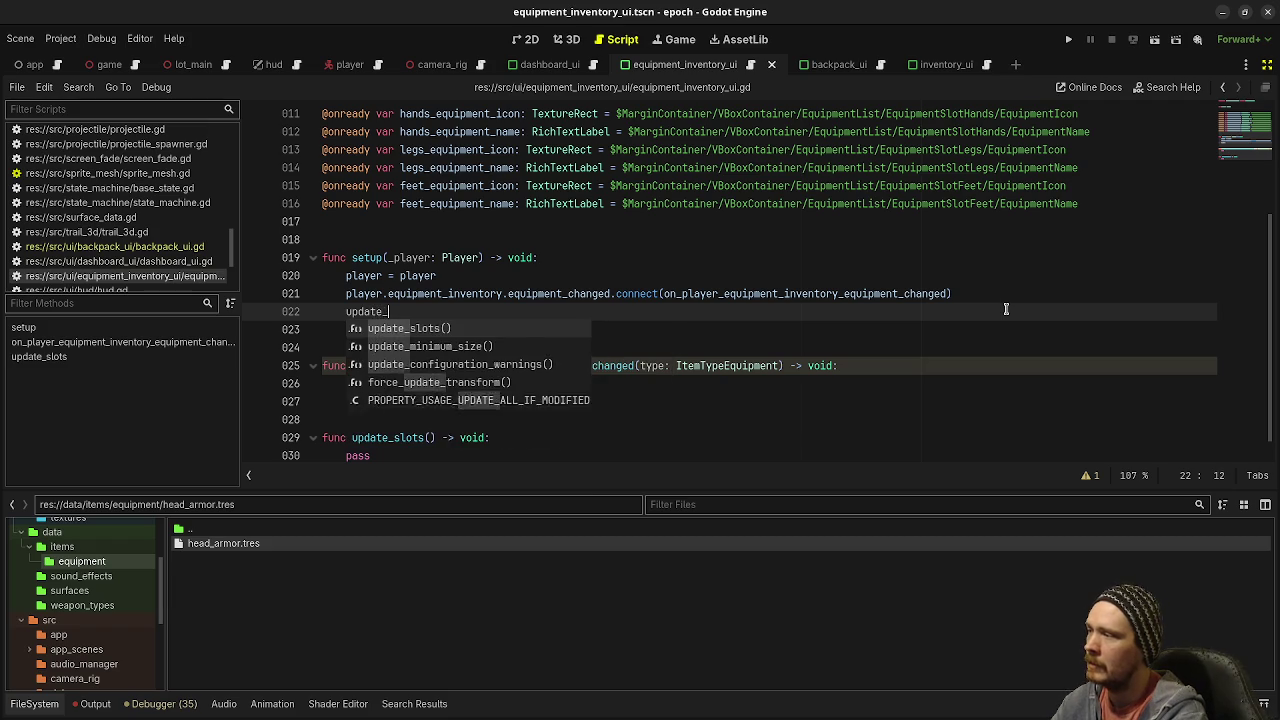
pyautogui.press('Return')
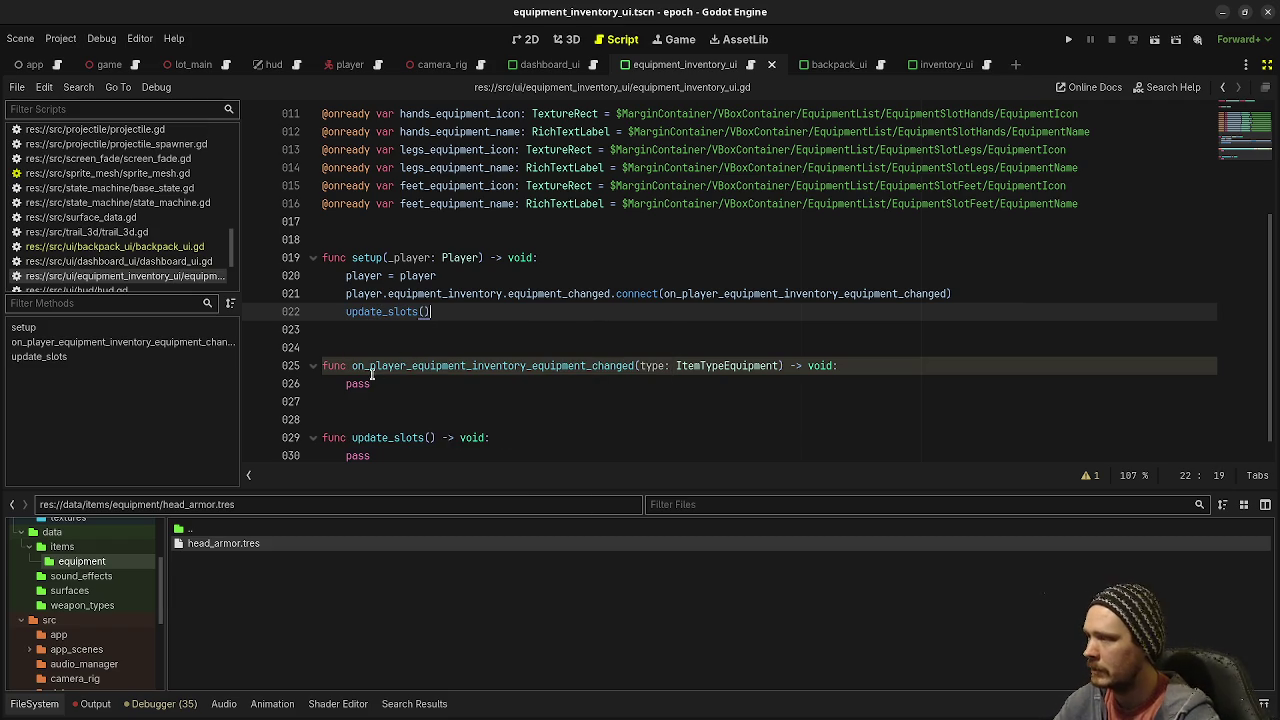
# Step: Replace pass in the equipment-changed handler with update_slots() and save the script
pyautogui.doubleClick(355, 383)
pyautogui.write('update_slot')
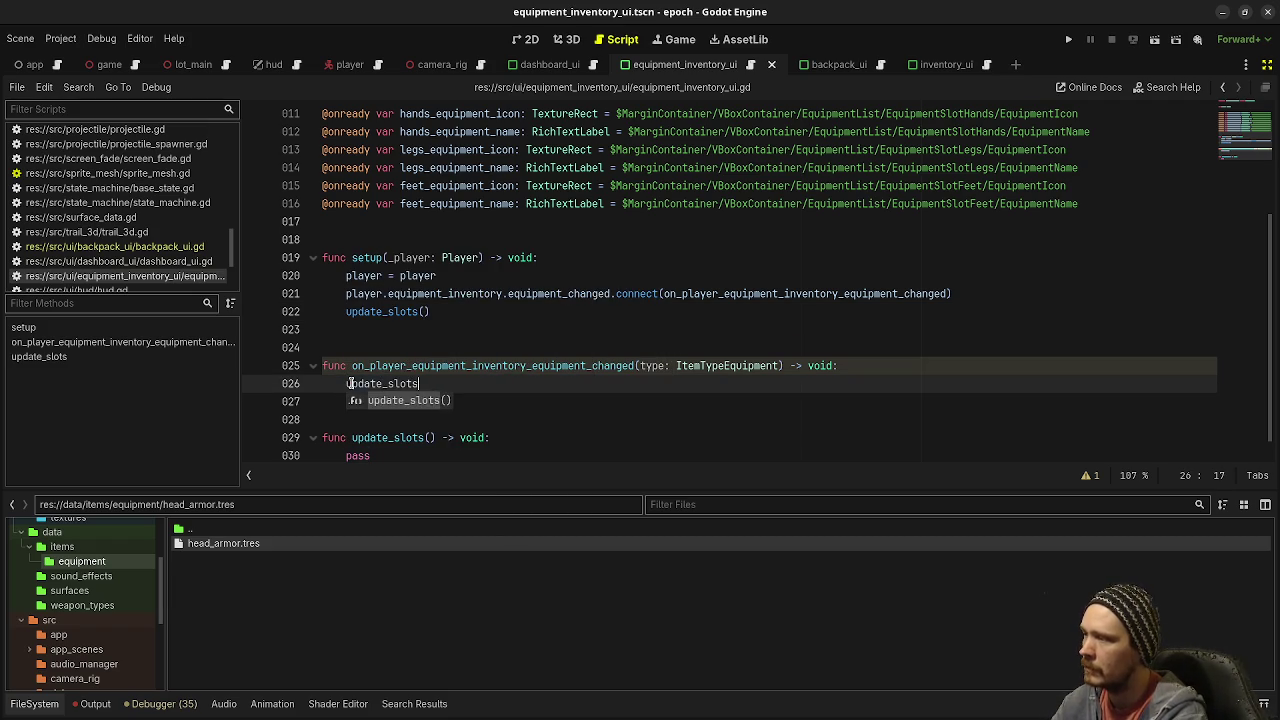
pyautogui.press('Return')
pyautogui.hotkey('ctrl', 's')
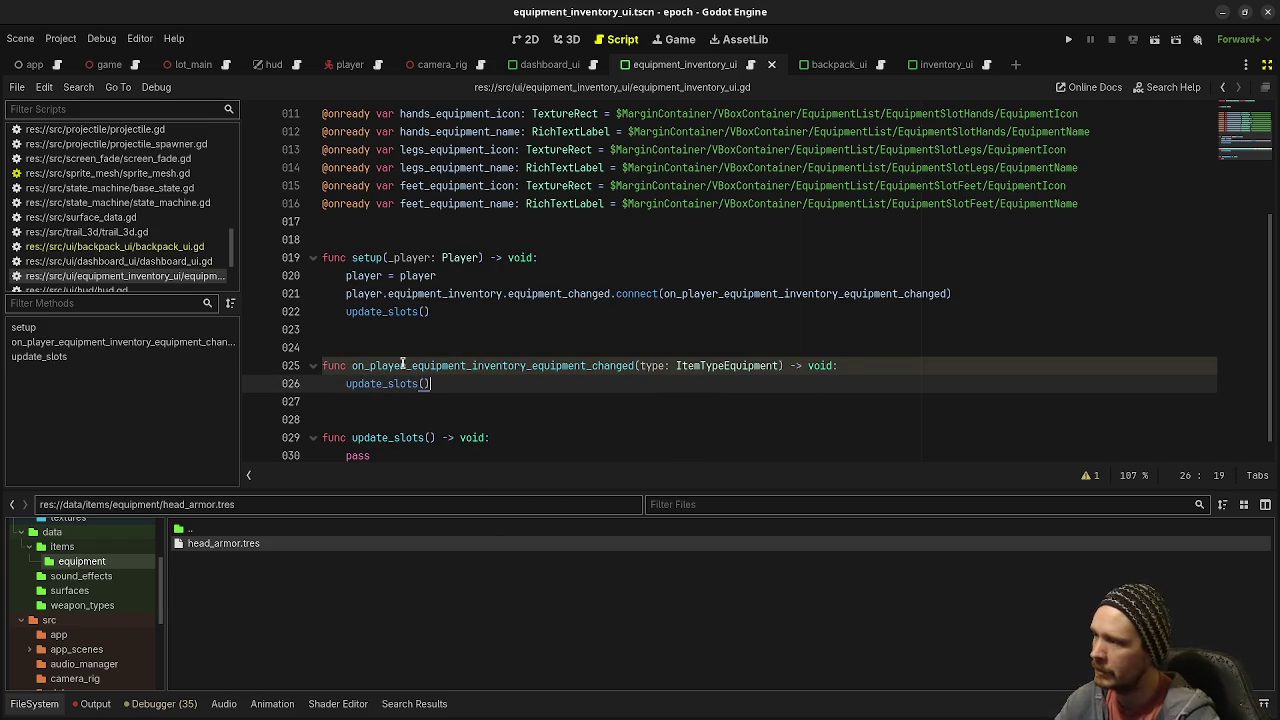
pyautogui.moveTo(640, 366); pyautogui.dragTo(780, 366)
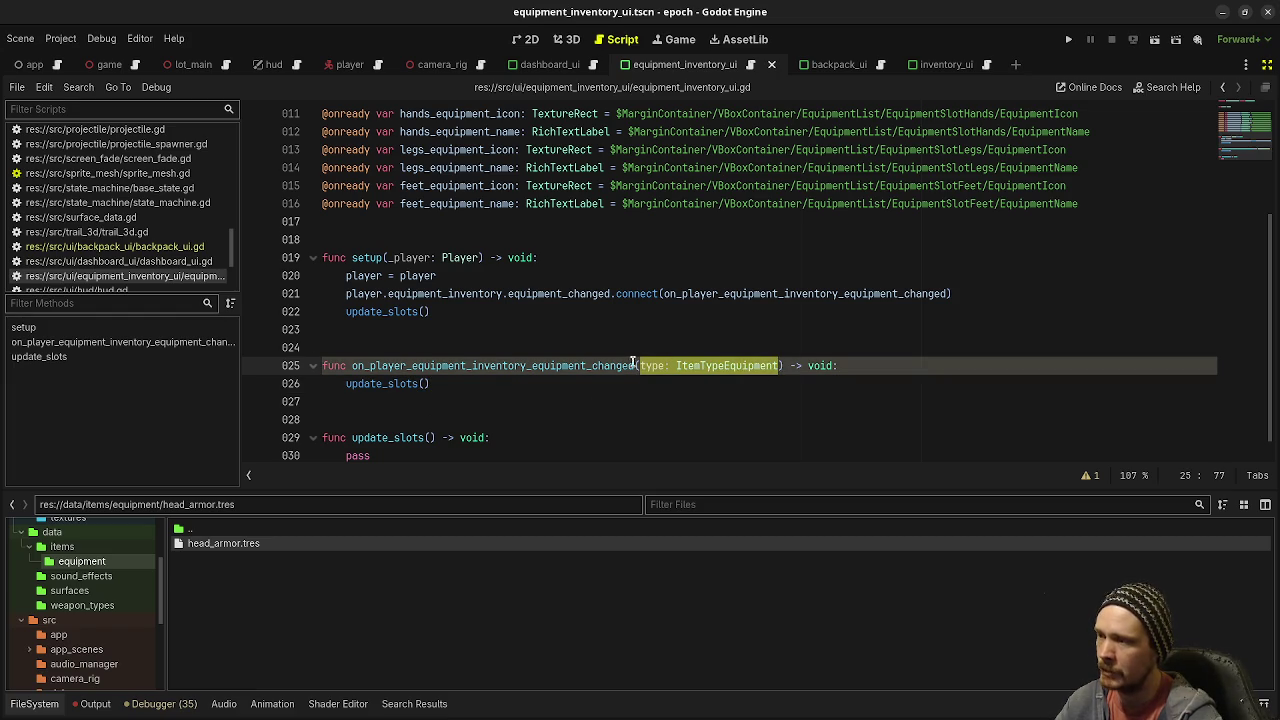
pyautogui.scroll(-1, 512, 407)
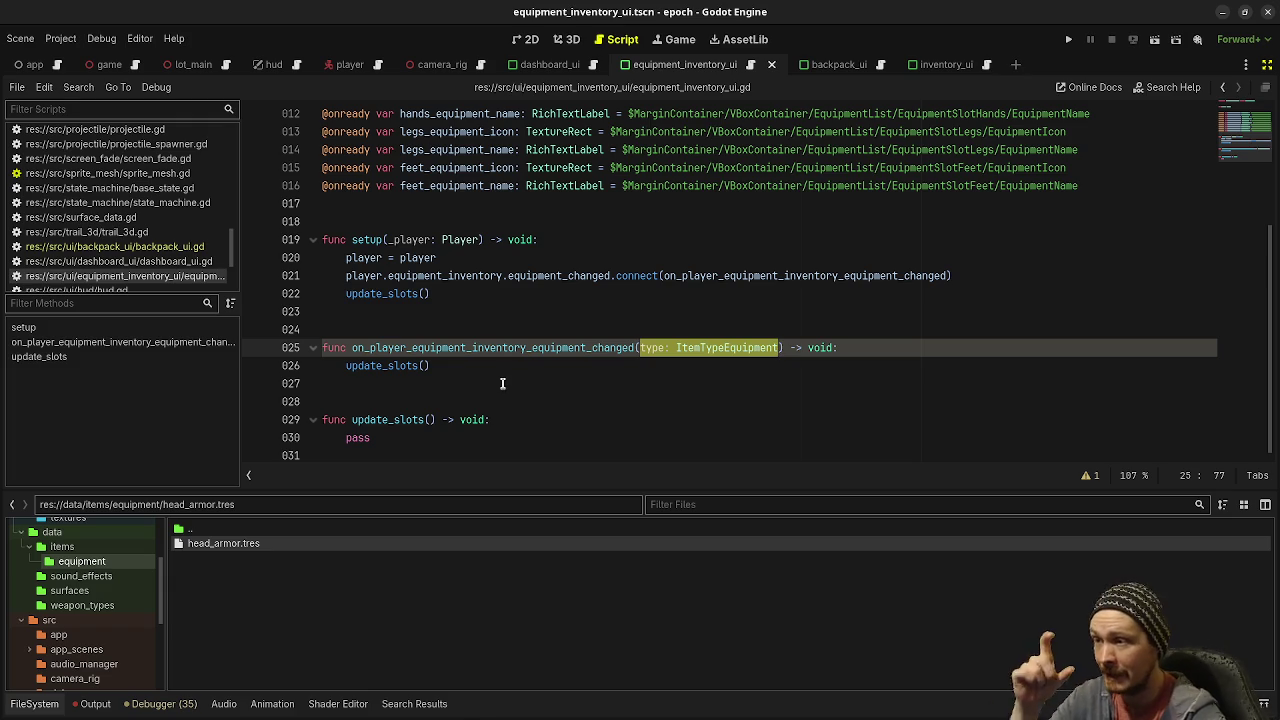
pyautogui.click(390, 440)
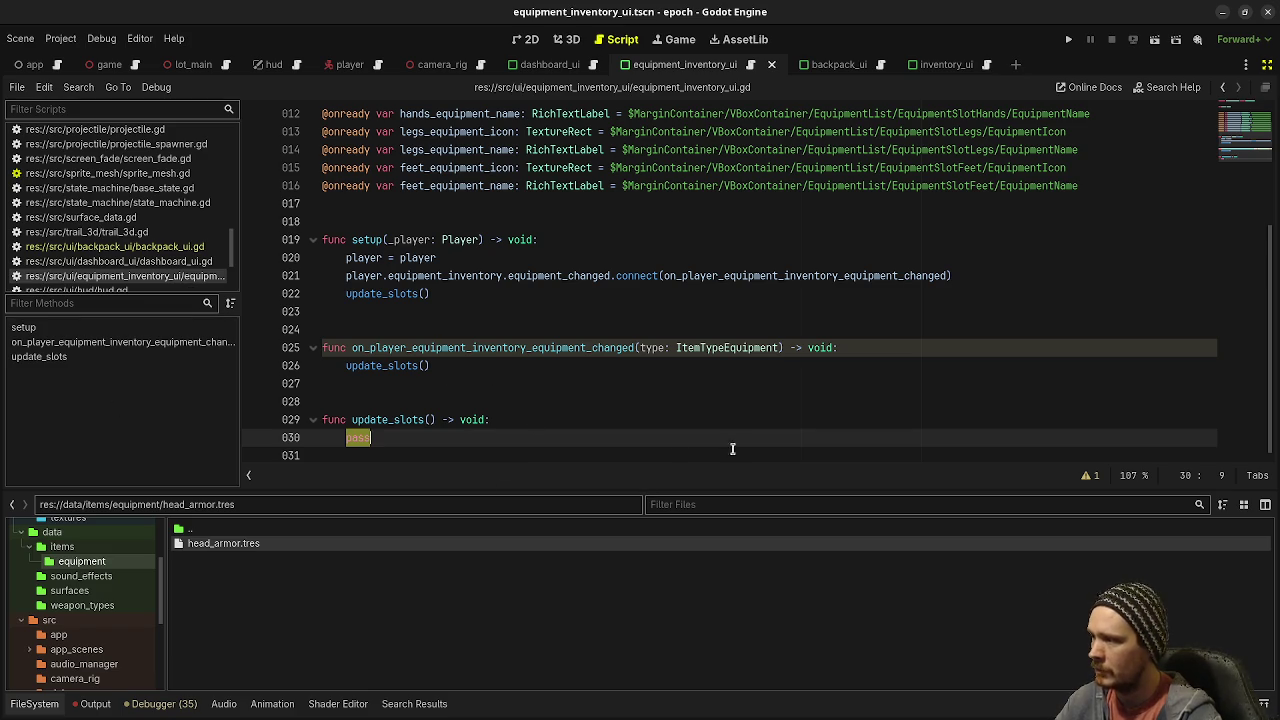
# Step: Replace pass in update_slots with hands_equipment_icon.texture = player.equipment_inventory.get_equipment()
pyautogui.press('BackSpace')
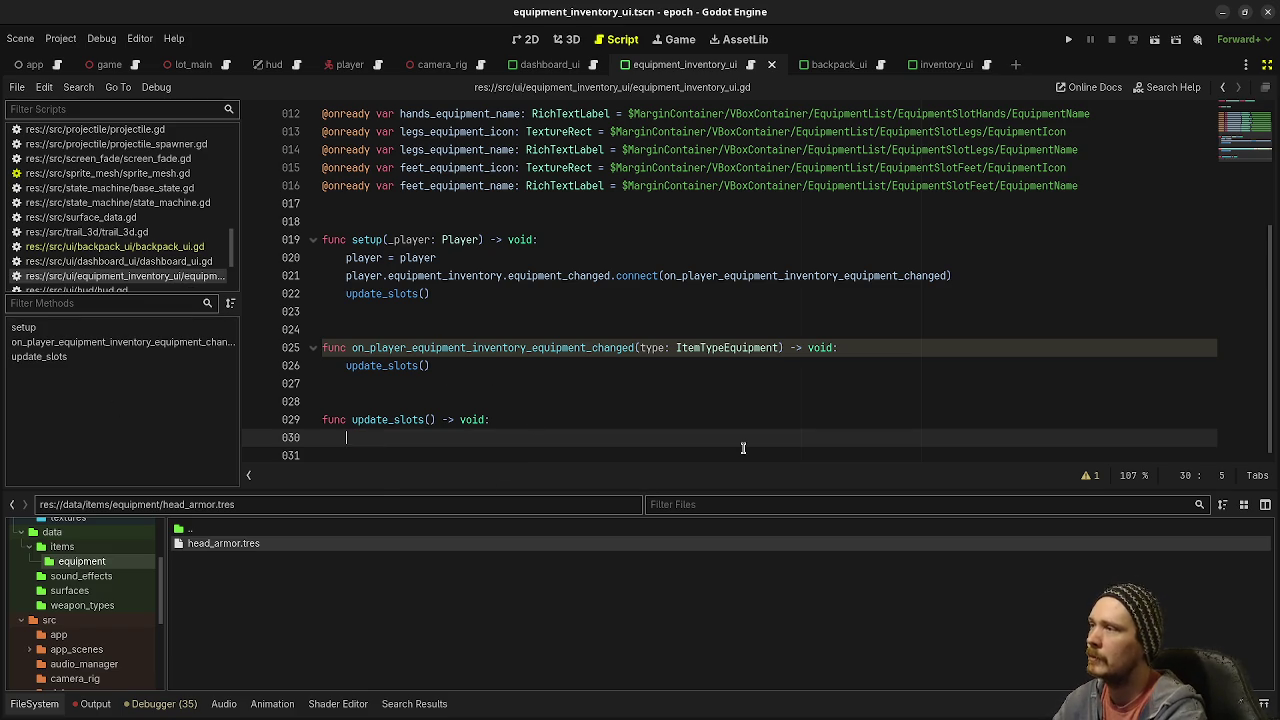
pyautogui.write('heands_')
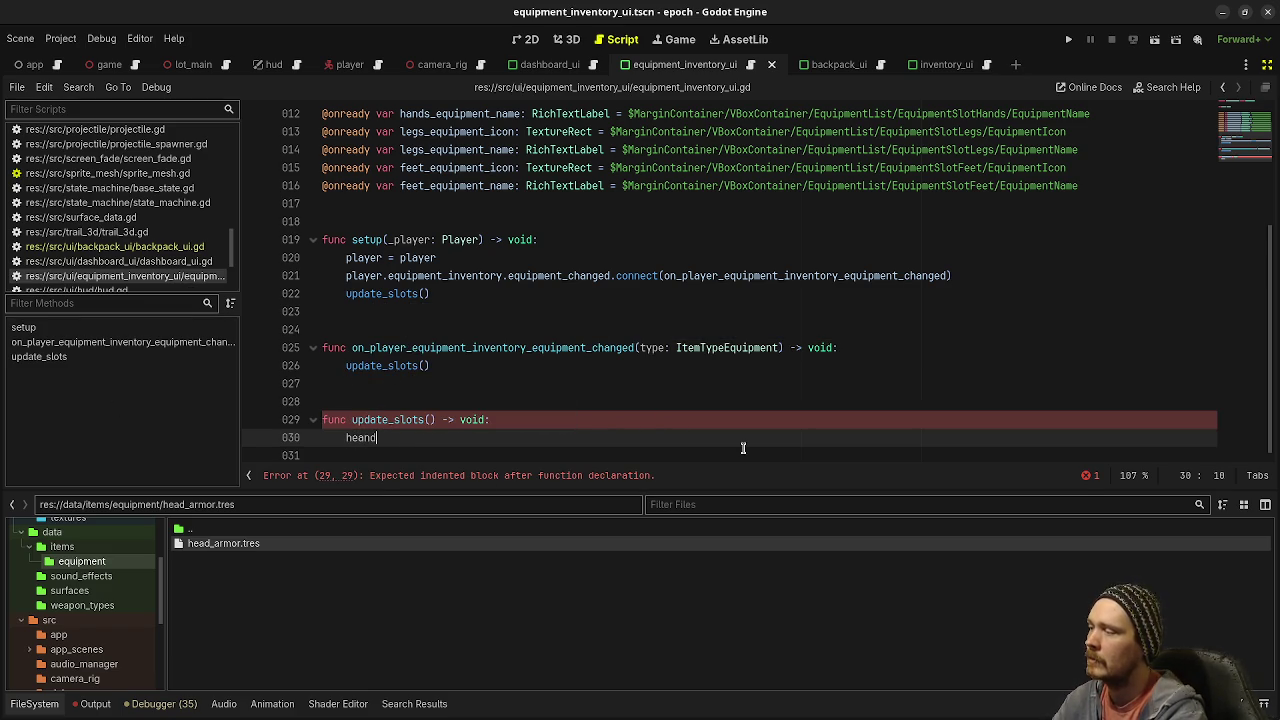
pyautogui.press('BackSpace')
pyautogui.write('ands_')
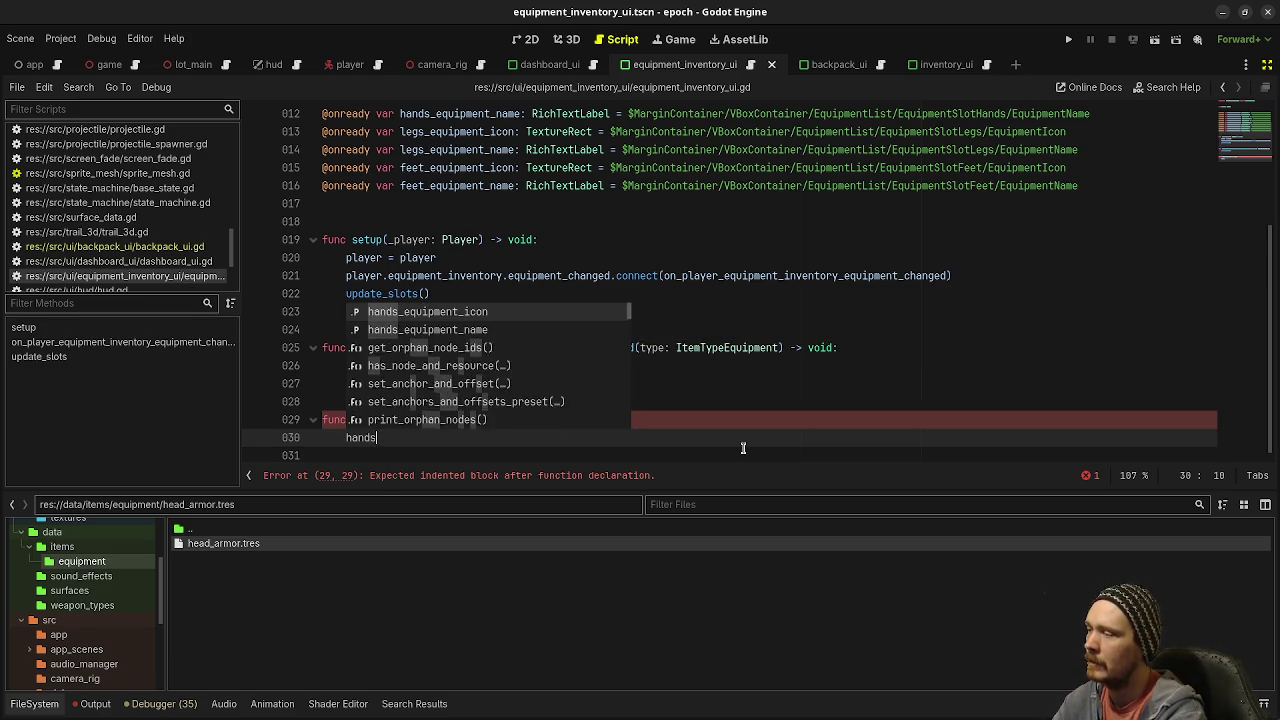
pyautogui.press('Return')
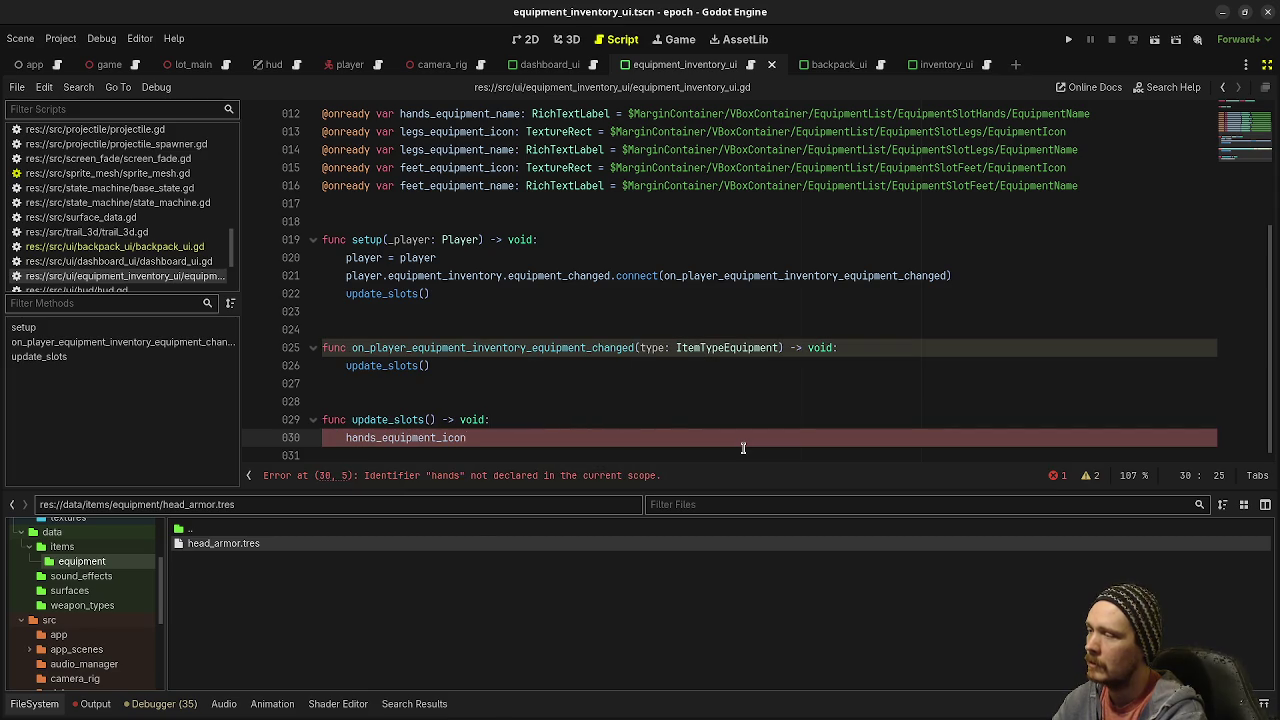
pyautogui.write('.texture = ')
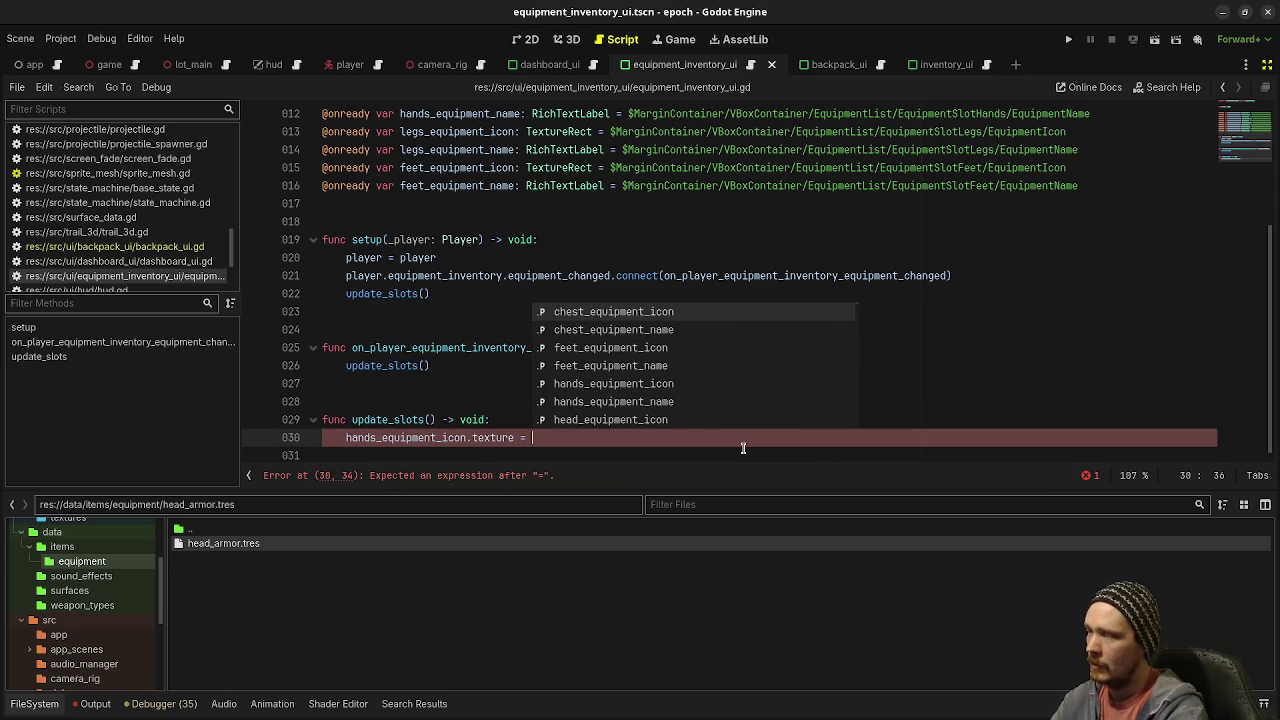
pyautogui.write('player.equi')
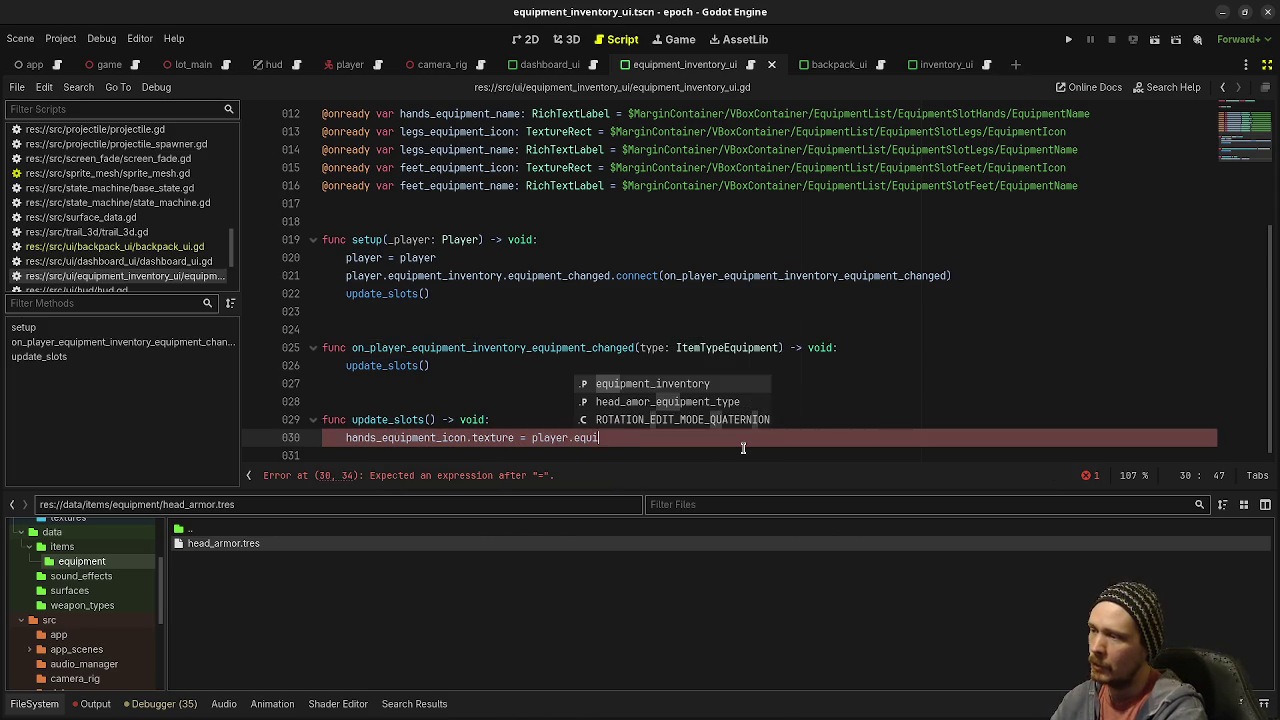
pyautogui.press('Return')
pyautogui.write('.get')
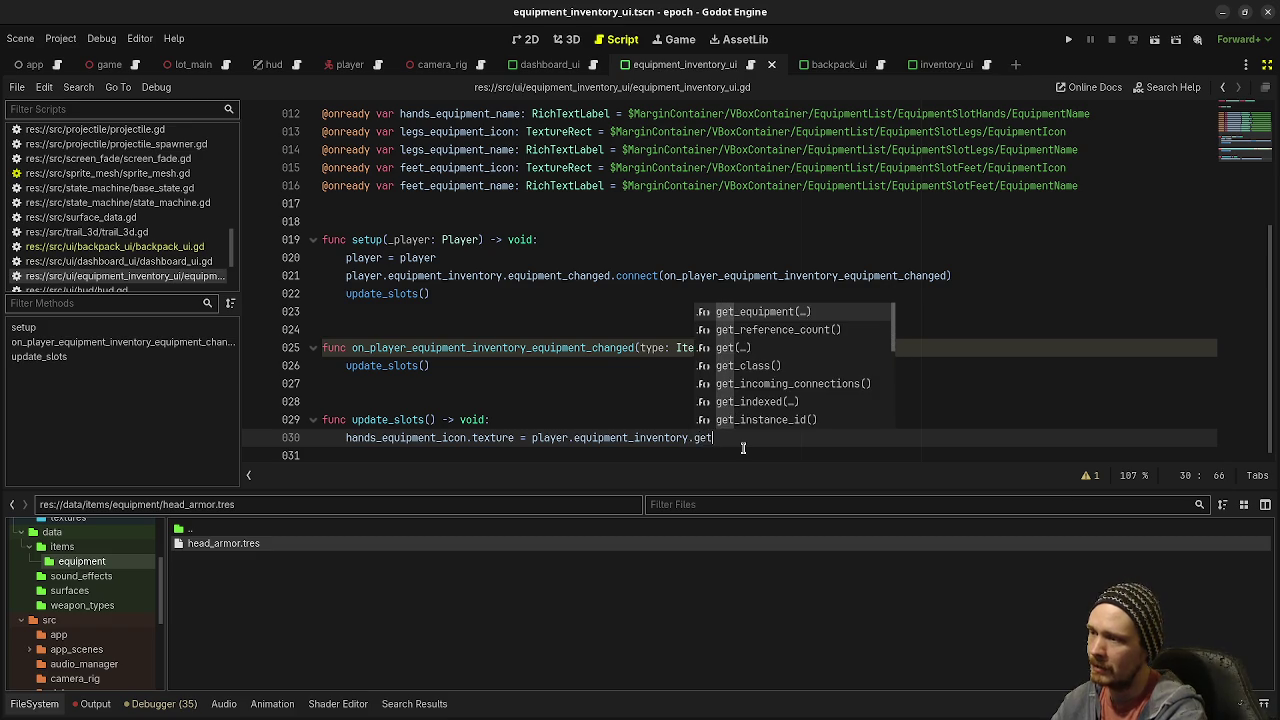
pyautogui.press('Return')
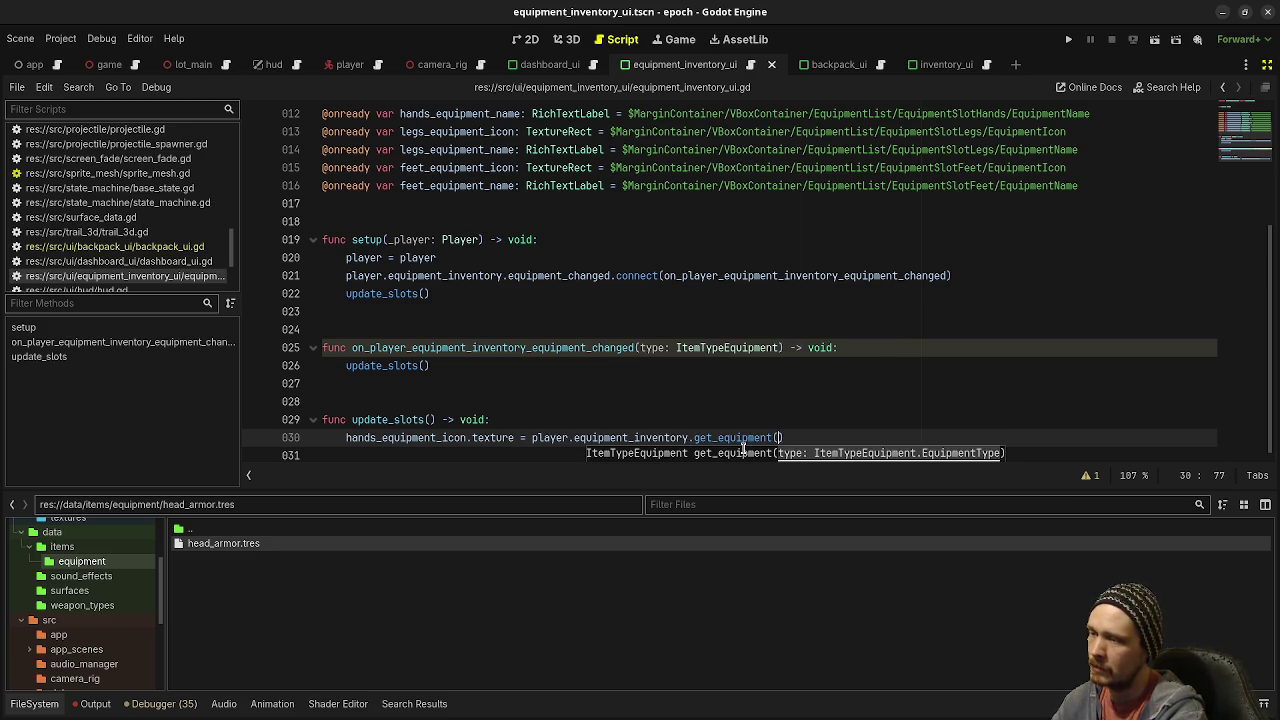
# Step: Pass ItemTypeEquipment.EquipmentType.HEAD to get_equipment and read its .icon
pyautogui.write('ItemType')
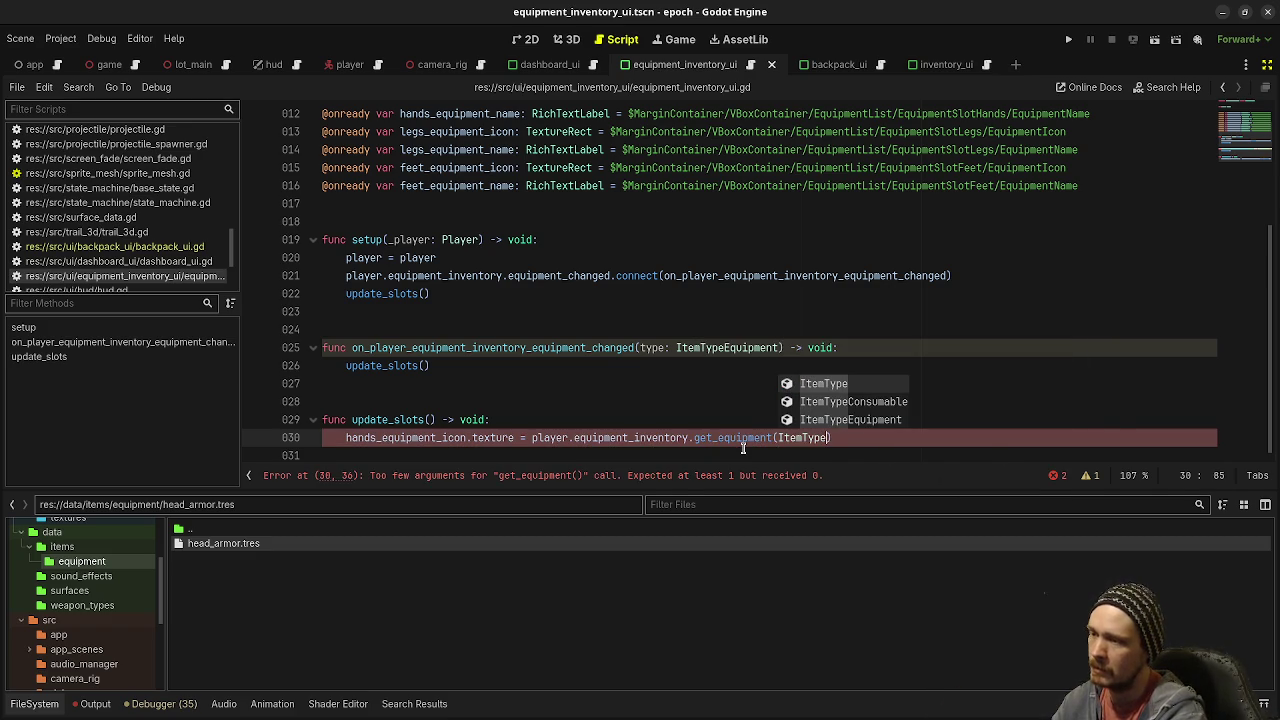
pyautogui.press('Down')
pyautogui.press('Down')
pyautogui.press('Return')
pyautogui.write('..')
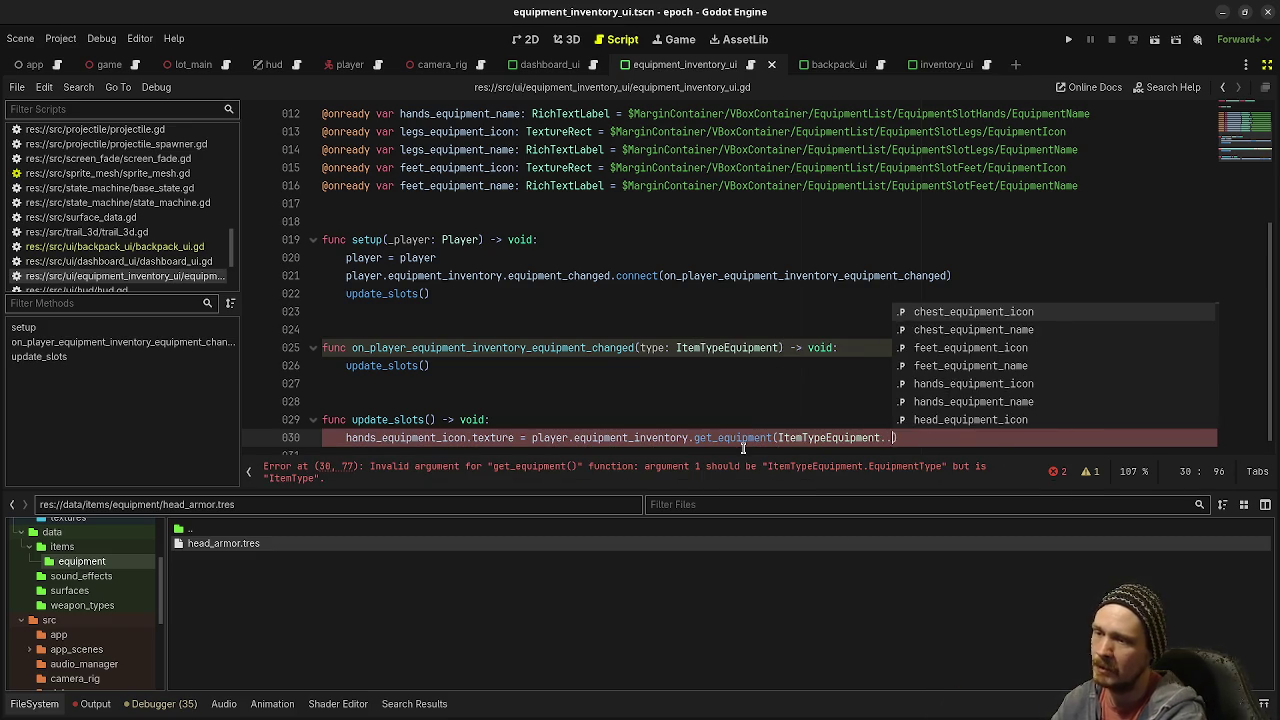
pyautogui.write('E')
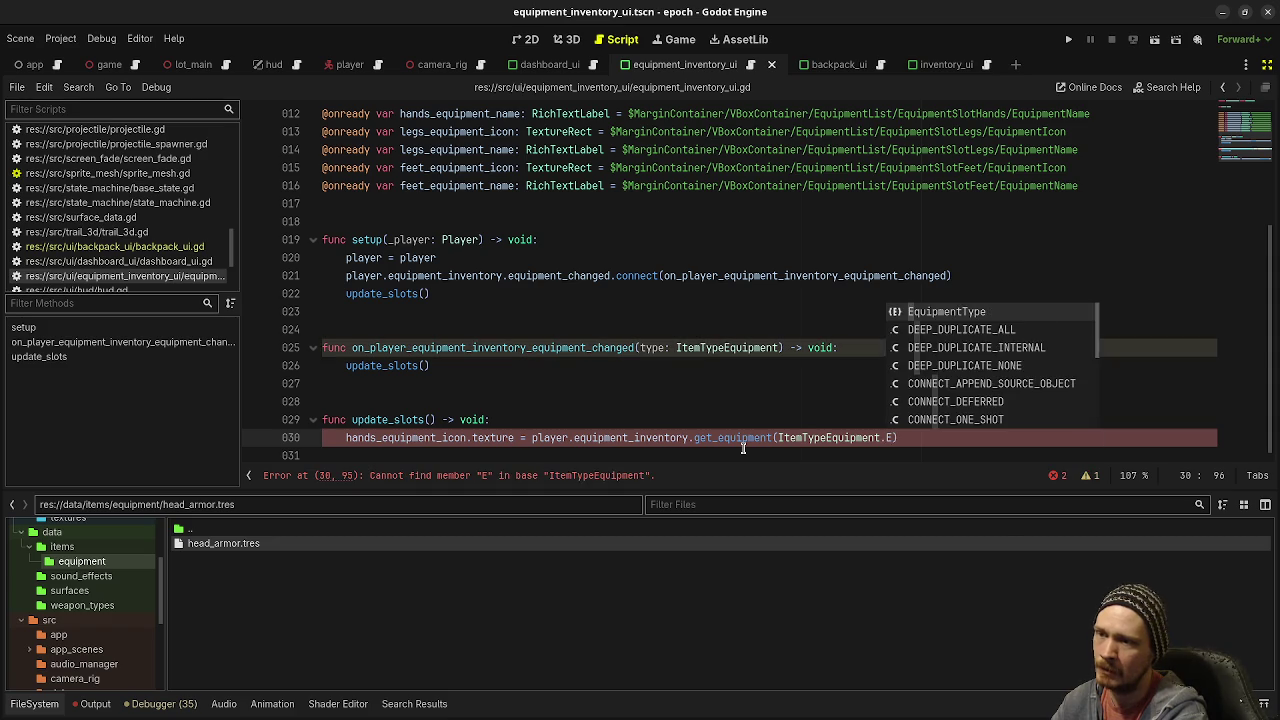
pyautogui.press('Return')
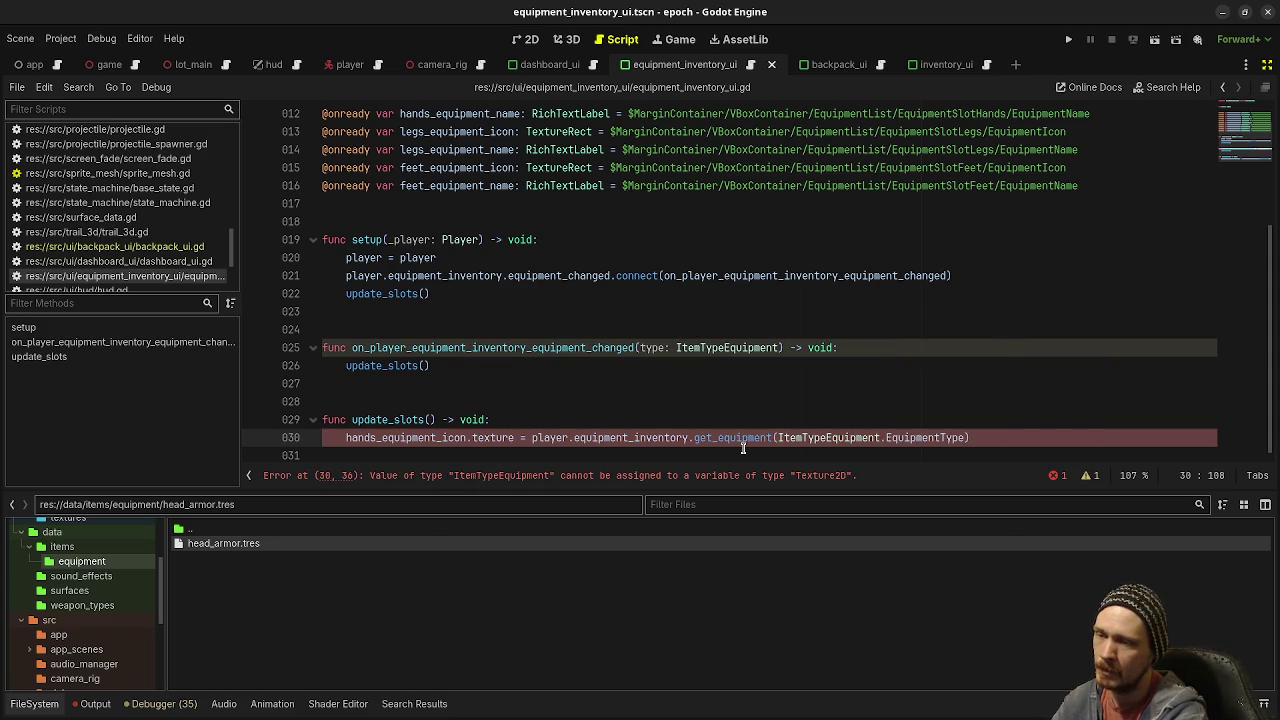
pyautogui.write('.HE')
pyautogui.press('Return')
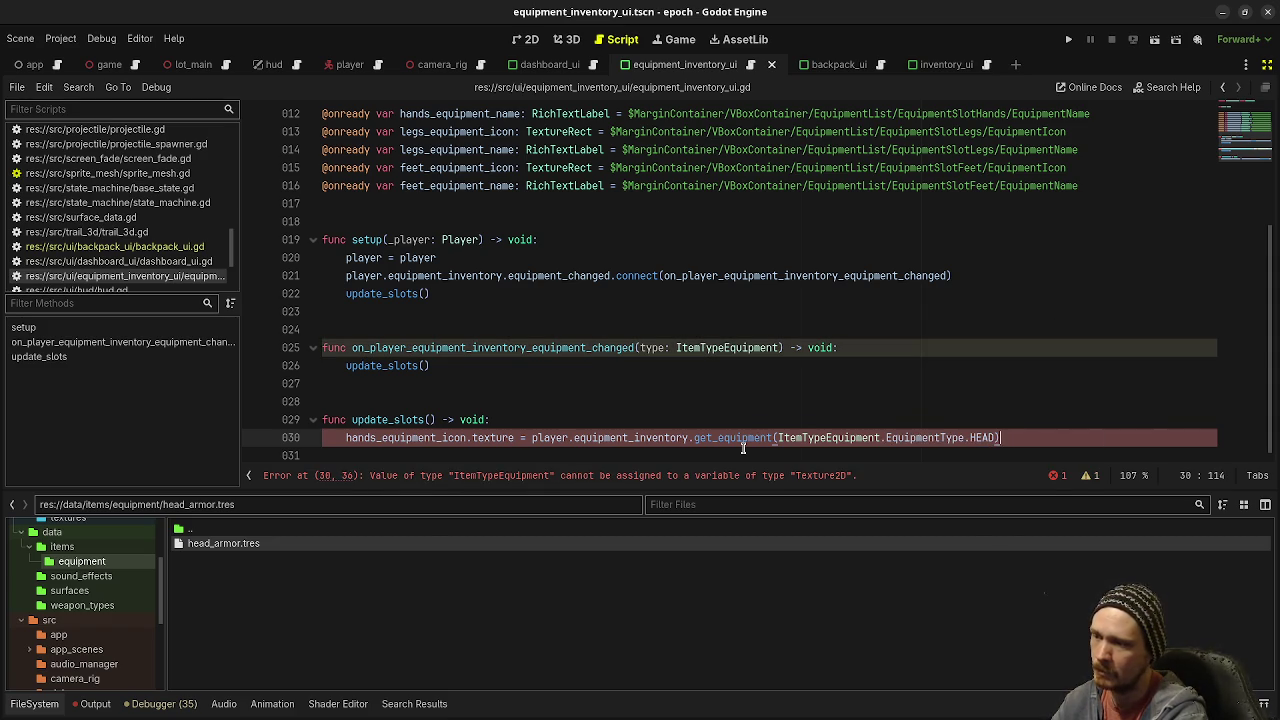
pyautogui.write('.icon')
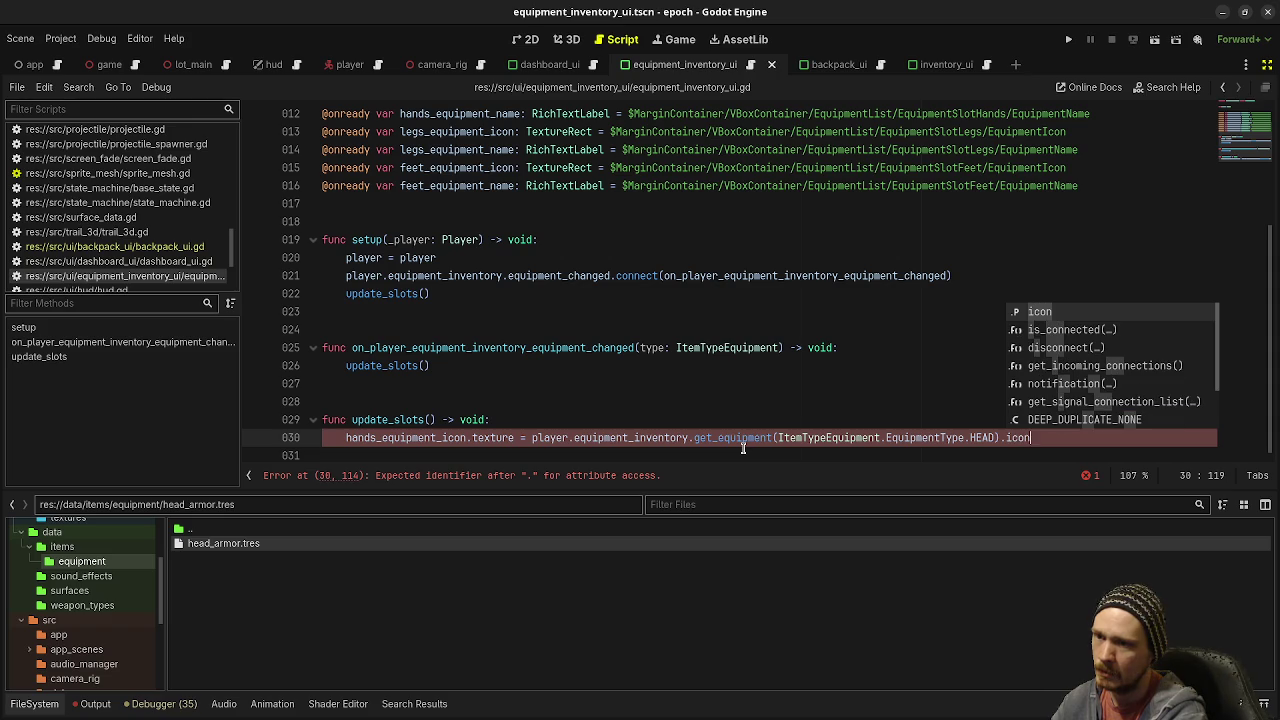
pyautogui.click(366, 437)
# Step: Rename the variable on line 30 to head_equipment_icon and duplicate the line below
pyautogui.press('Delete')
pyautogui.hotkey('shift', 'Left')
pyautogui.hotkey('shift', 'Left')
pyautogui.hotkey('shift', 'Left')
pyautogui.write('head')
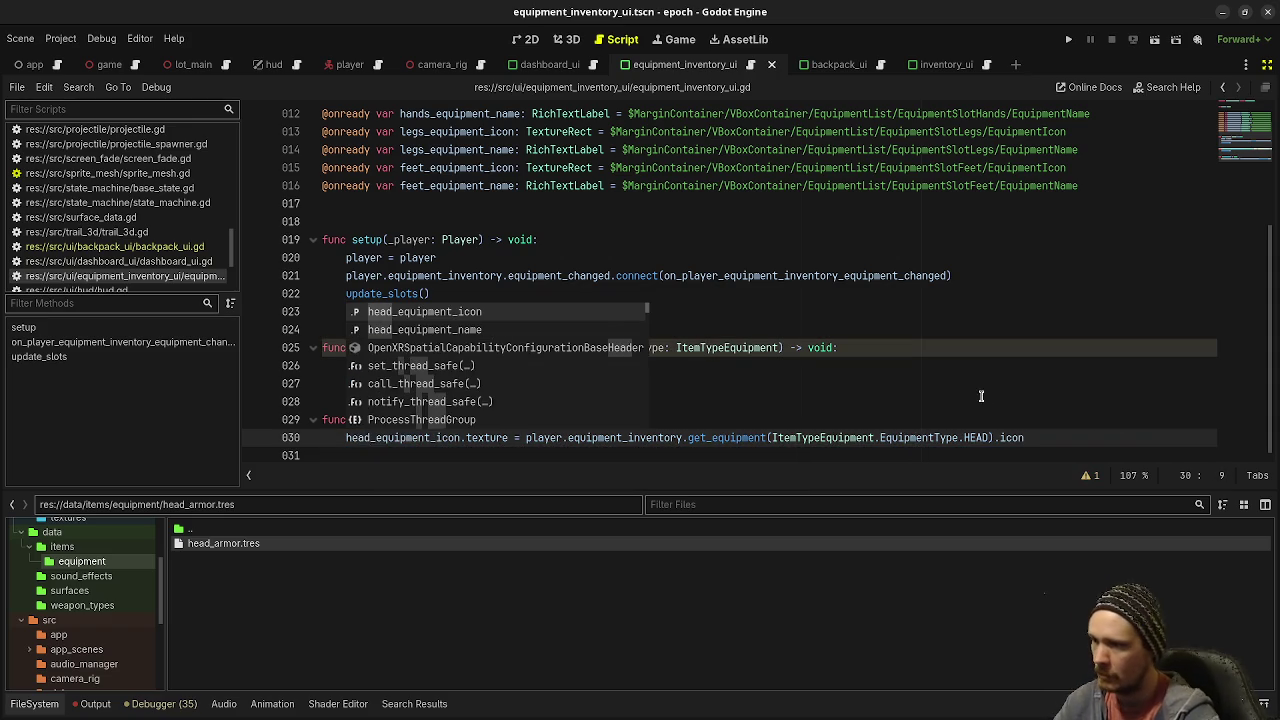
pyautogui.moveTo(1030, 437)
pyautogui.mouseDown()
pyautogui.moveTo(370, 420)
pyautogui.moveTo(340, 442)
pyautogui.mouseUp()
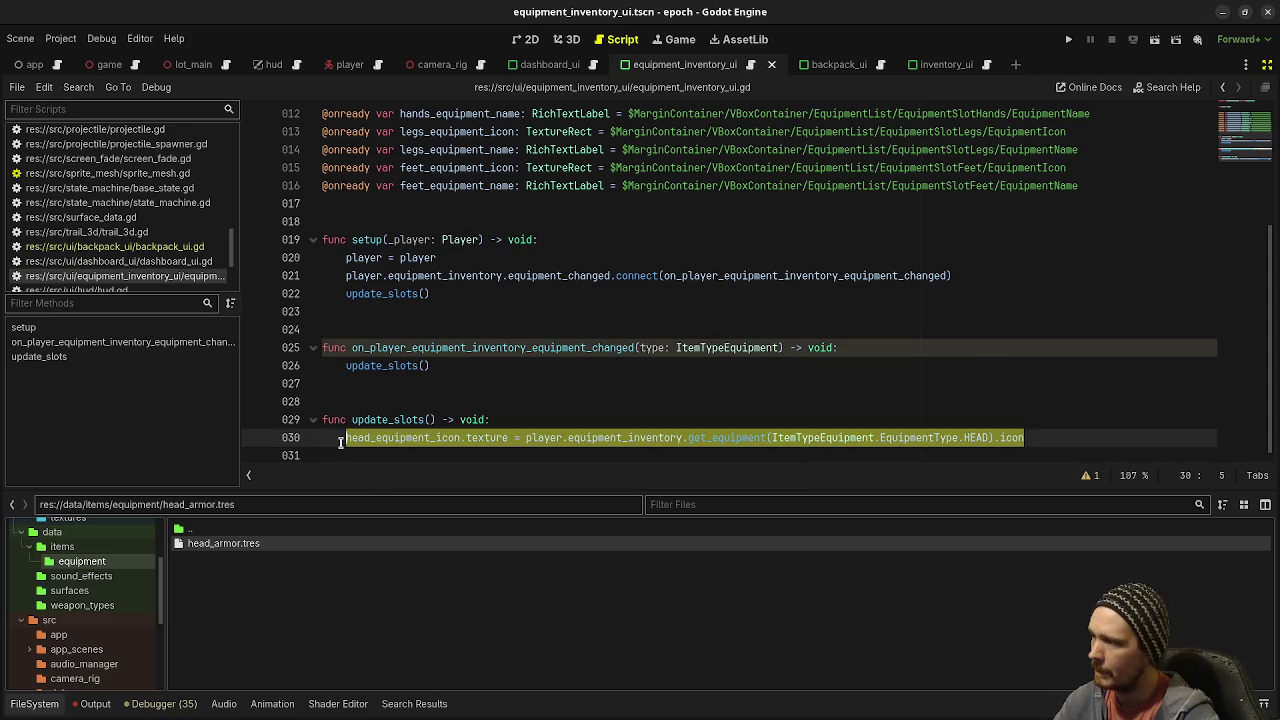
pyautogui.hotkey('ctrl', 'c')
pyautogui.press('End')
pyautogui.press('Return')
pyautogui.hotkey('ctrl', 'v')
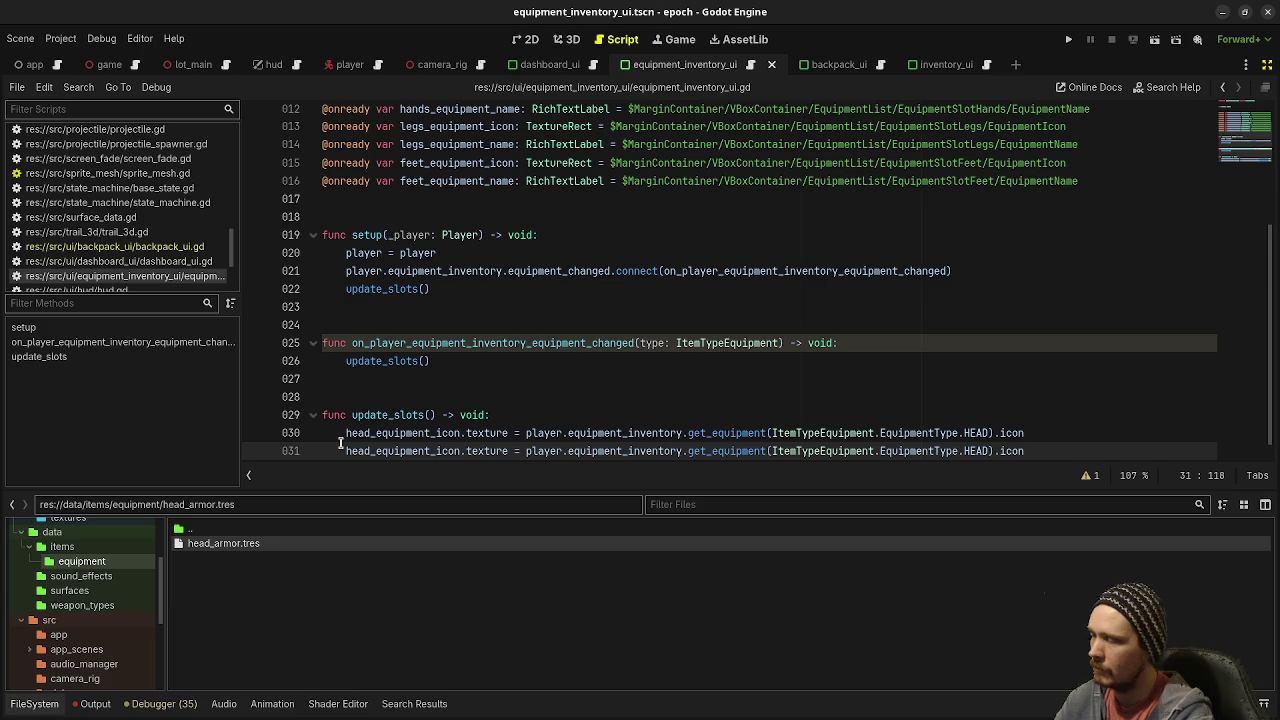
# Step: Change the copy on line 31 to head_equipment_name, assigned from the item's .name
pyautogui.doubleClick(450, 451)
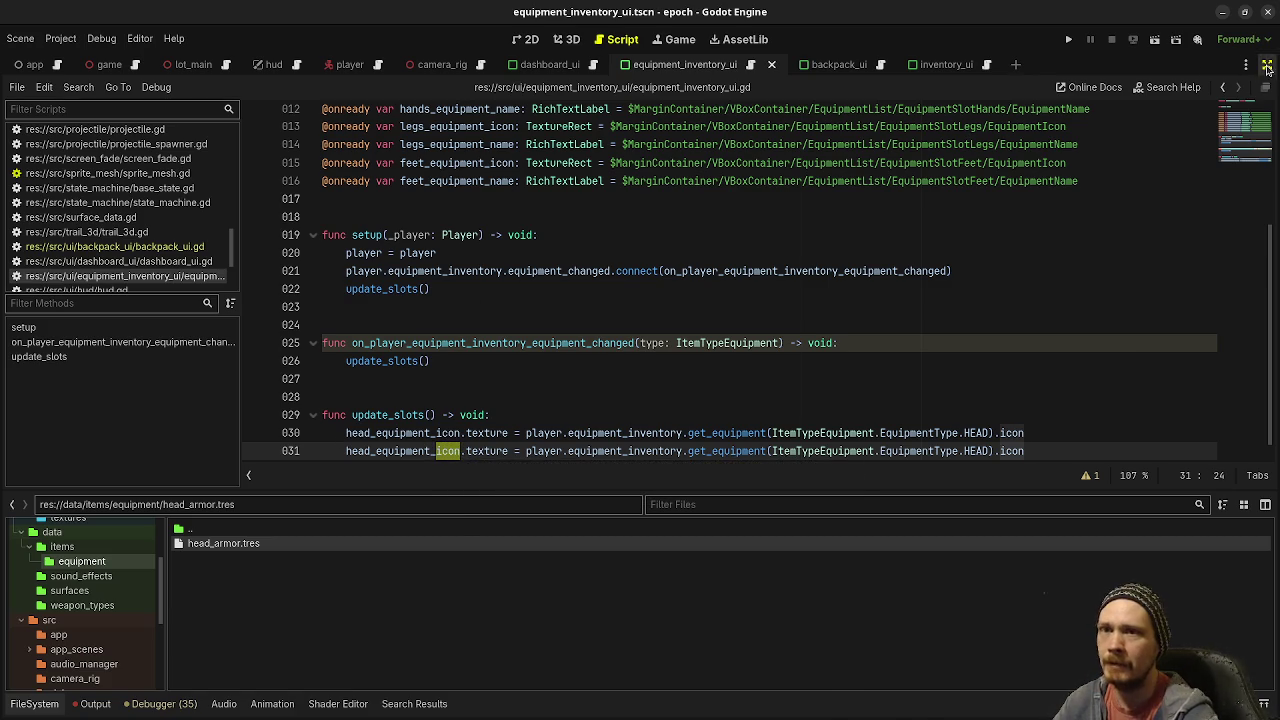
pyautogui.click(1265, 64)
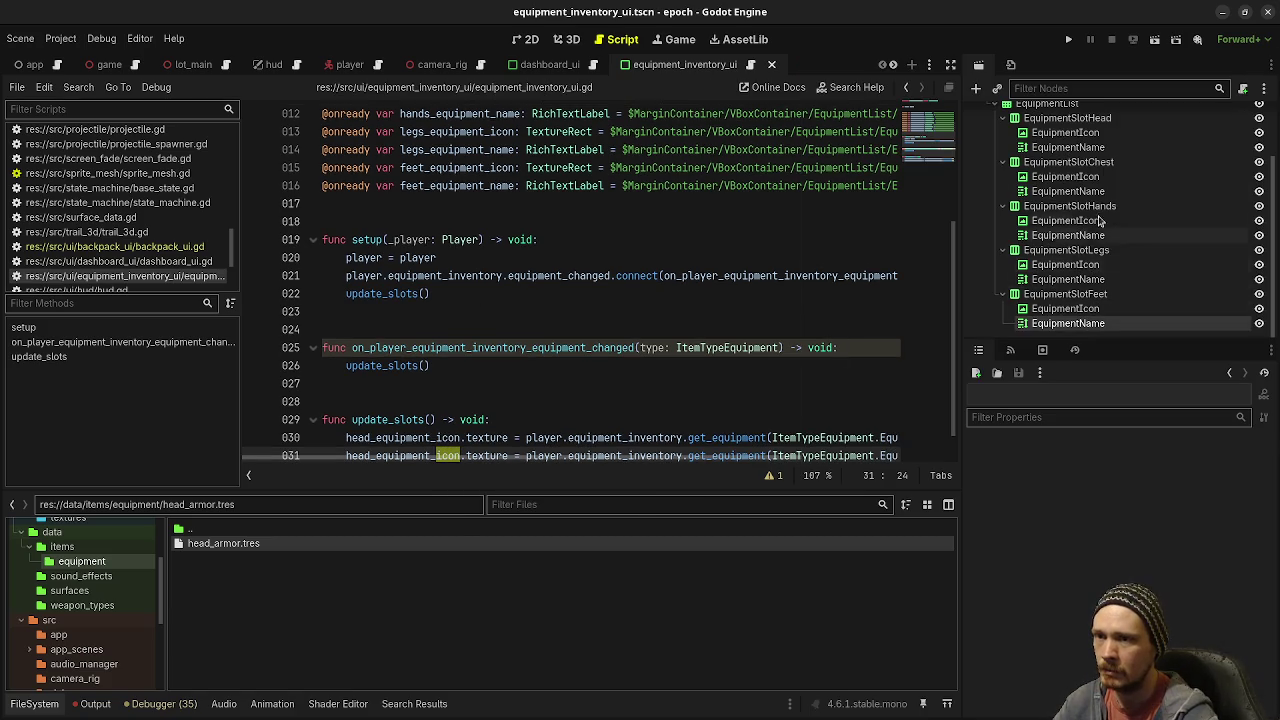
pyautogui.scroll(1, 1058, 250)
pyautogui.scroll(-1, 1058, 254)
pyautogui.click(446, 399)
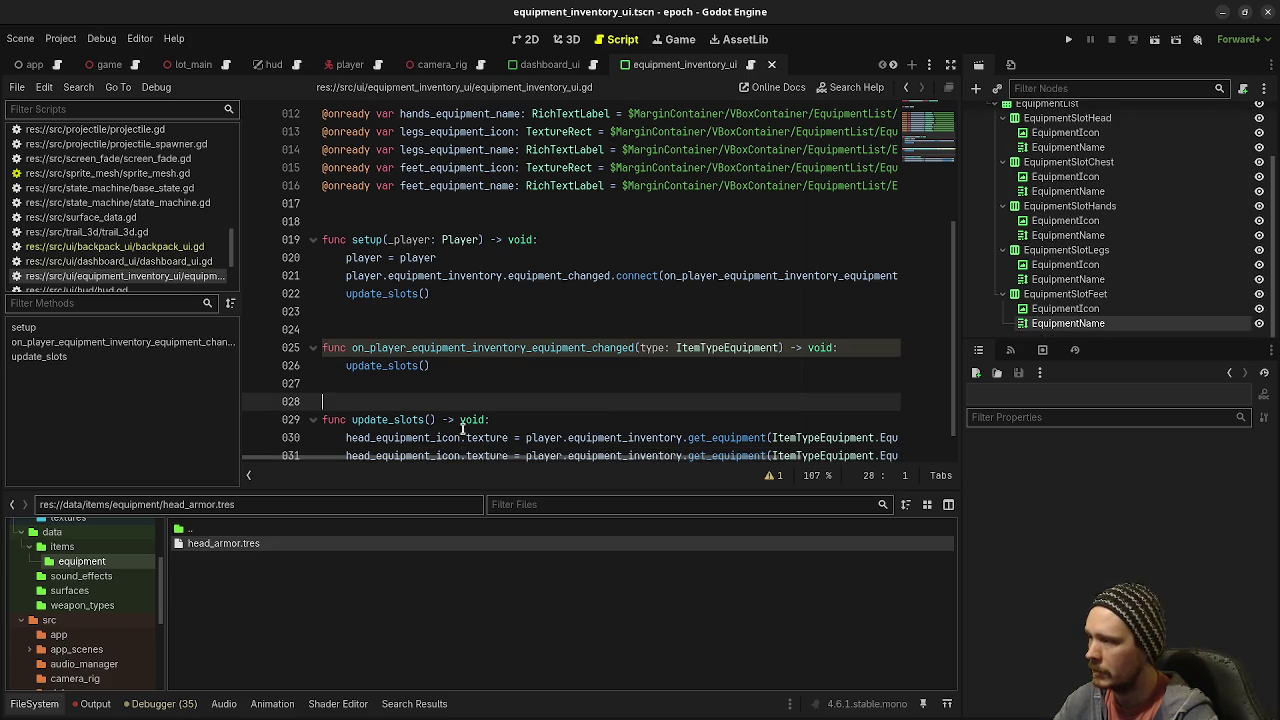
pyautogui.scroll(-1, 463, 387)
pyautogui.click(440, 417)
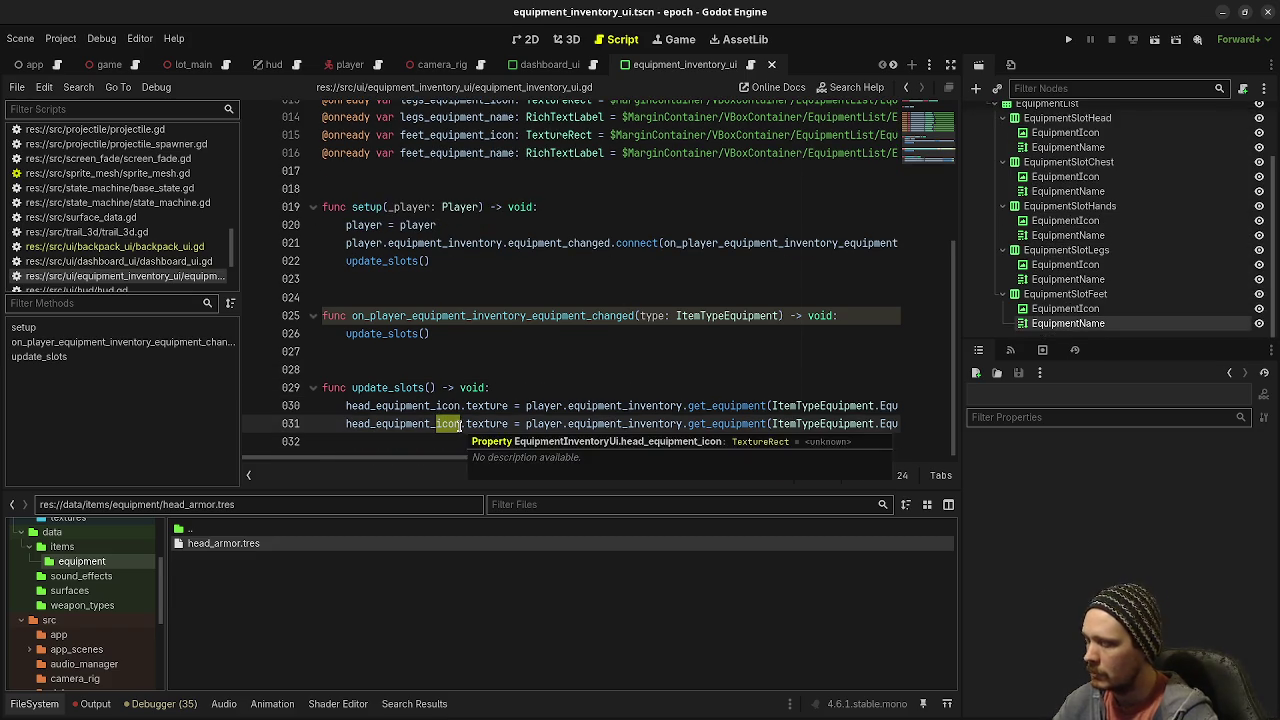
pyautogui.moveTo(437, 423); pyautogui.dragTo(460, 423)
pyautogui.write('name')
pyautogui.moveTo(747, 460); pyautogui.dragTo(881, 461)
pyautogui.write('name')
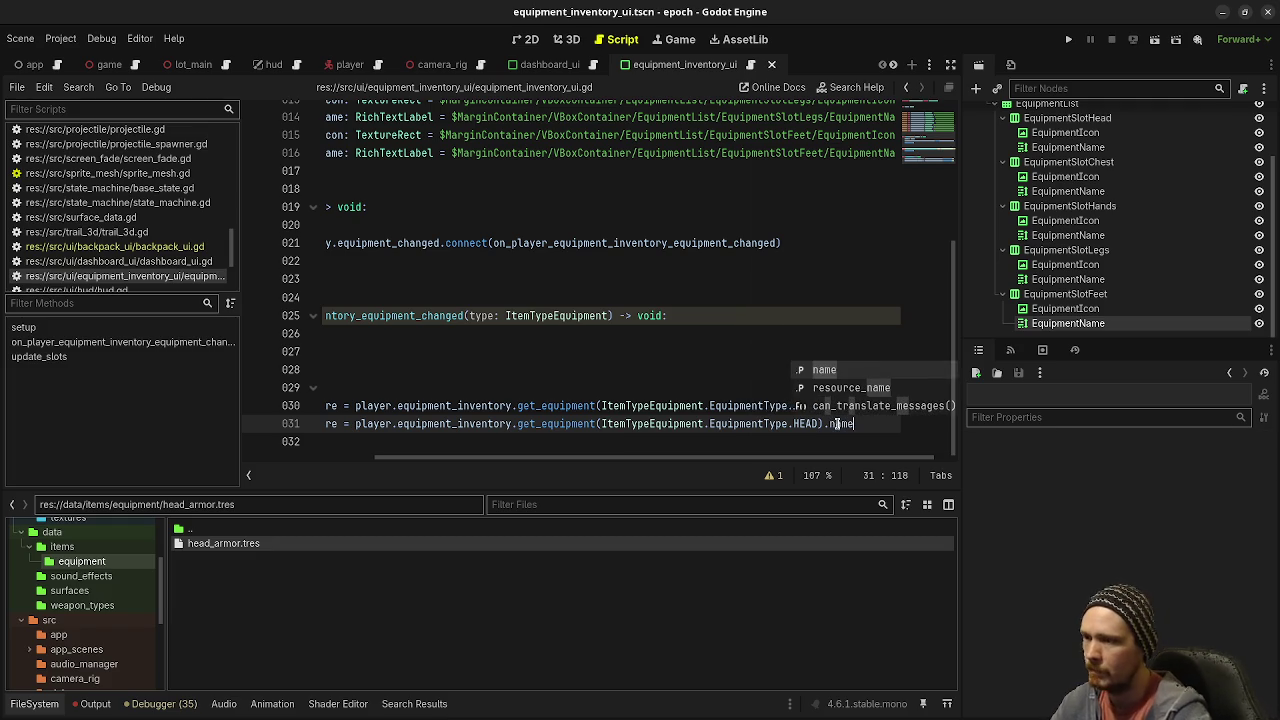
pyautogui.press('Escape')
# Step: Copy the head line pair on lines 30–31
pyautogui.moveTo(888, 423)
pyautogui.mouseDown()
pyautogui.moveTo(330, 400)
pyautogui.moveTo(292, 384)
pyautogui.moveTo(340, 397)
pyautogui.mouseUp()
pyautogui.click(951, 64)
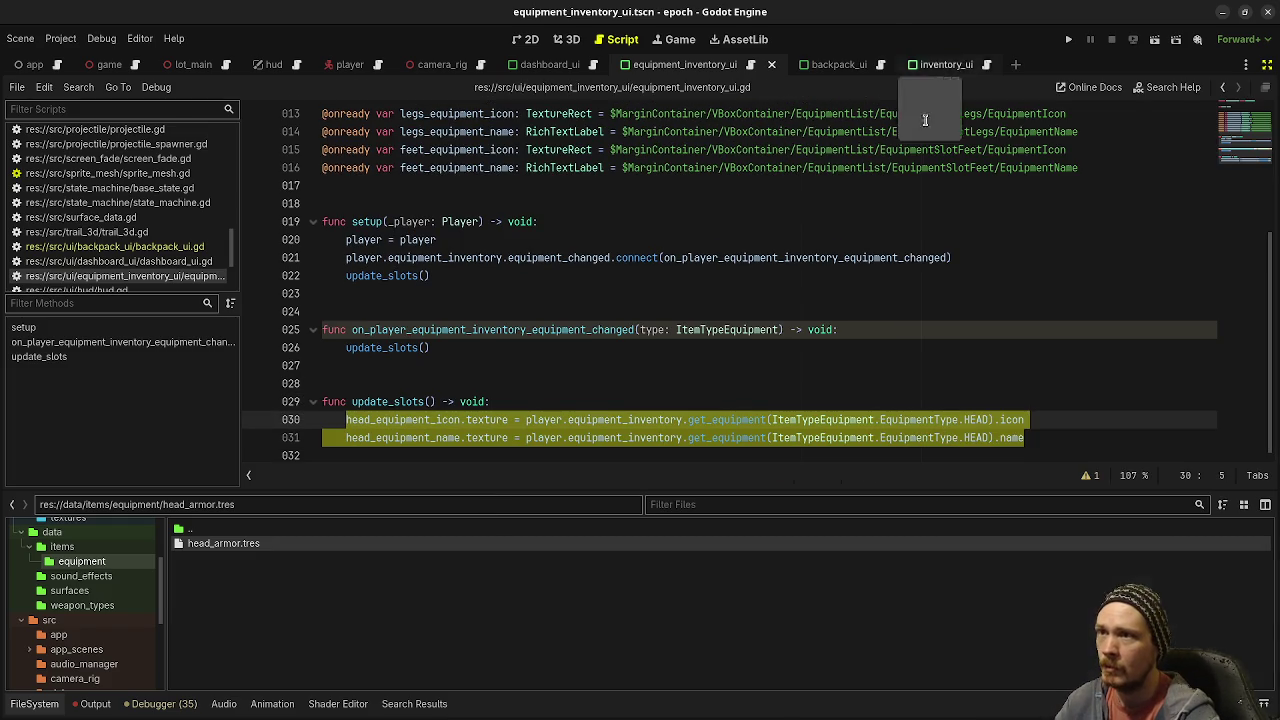
pyautogui.hotkey('ctrl', 'c')
pyautogui.click(1044, 440)
# Step: Paste four more copies of the head line pair, each on new lines
pyautogui.press('Return')
pyautogui.press('Return')
pyautogui.hotkey('ctrl', 'v')
pyautogui.press('Return')
pyautogui.press('Return')
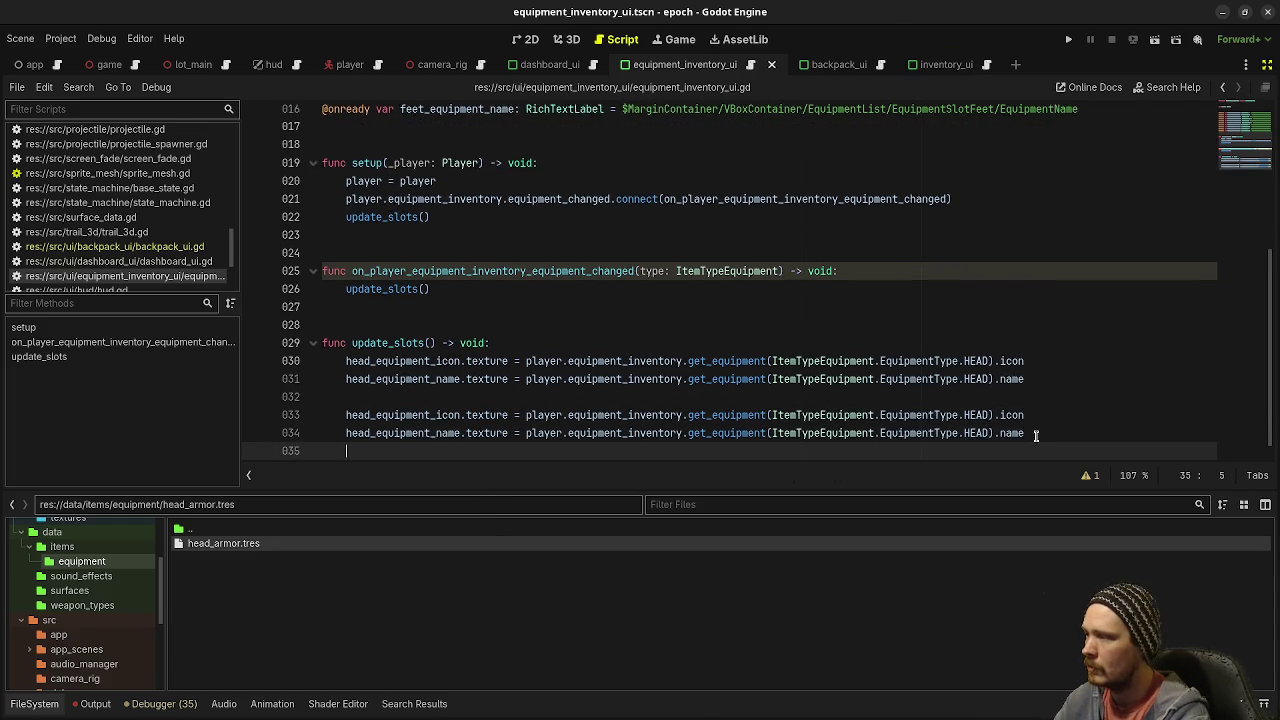
pyautogui.hotkey('ctrl', 'v')
pyautogui.press('Return')
pyautogui.press('Return')
pyautogui.hotkey('ctrl', 'v')
pyautogui.press('Return')
pyautogui.press('Return')
pyautogui.hotkey('ctrl', 'v')
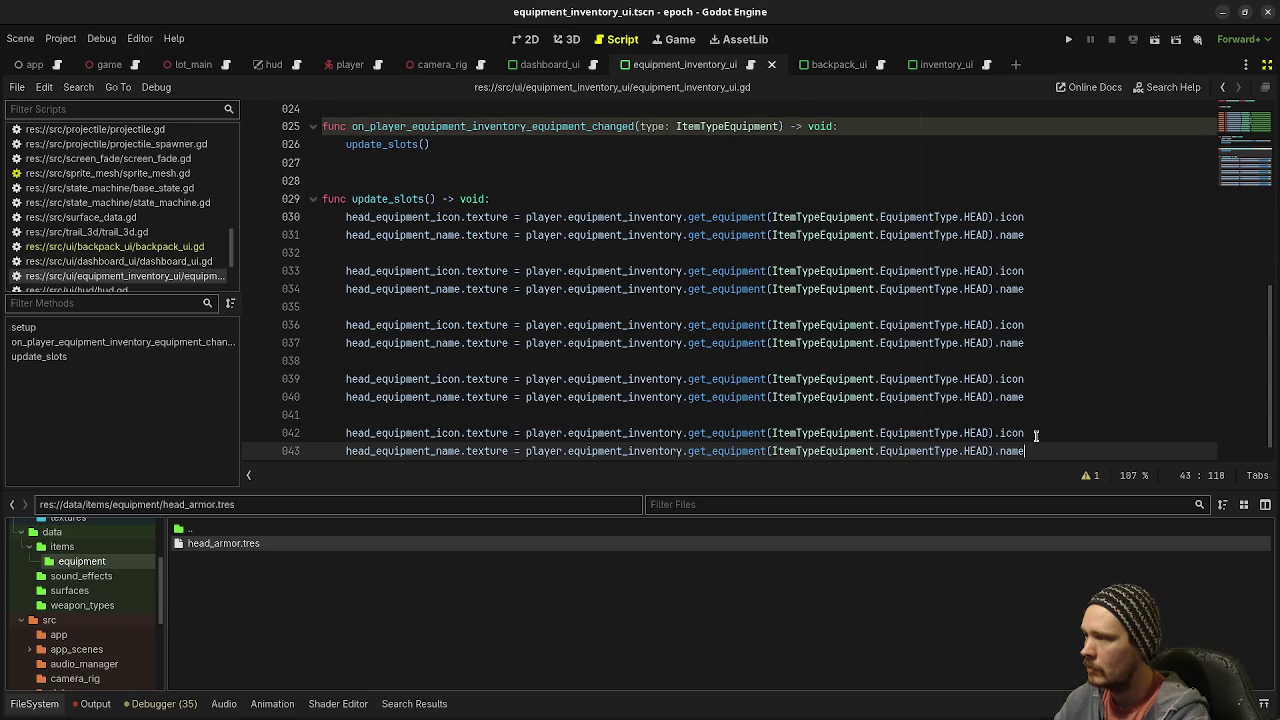
# Step: Change head/HEAD to chest/CHEST on lines 33–34
pyautogui.click(347, 271)
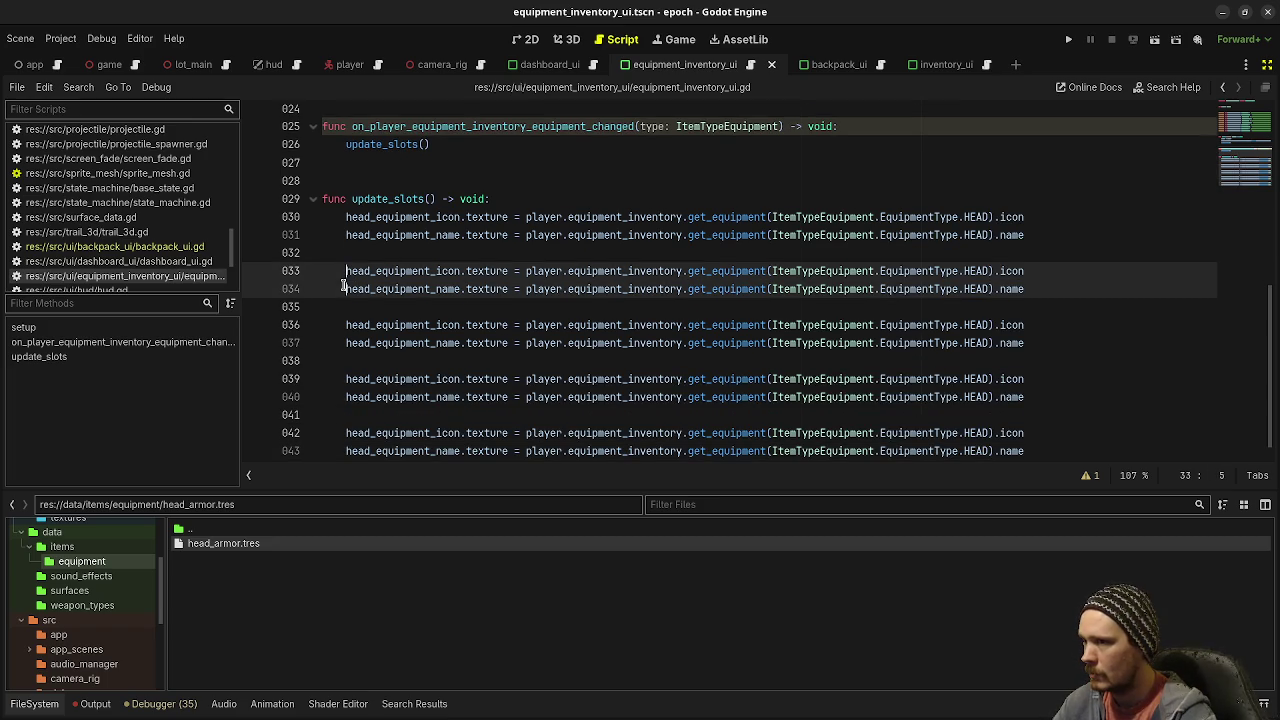
pyautogui.hotkey('shift', 'Right')
pyautogui.hotkey('shift', 'Right')
pyautogui.hotkey('shift', 'Right')
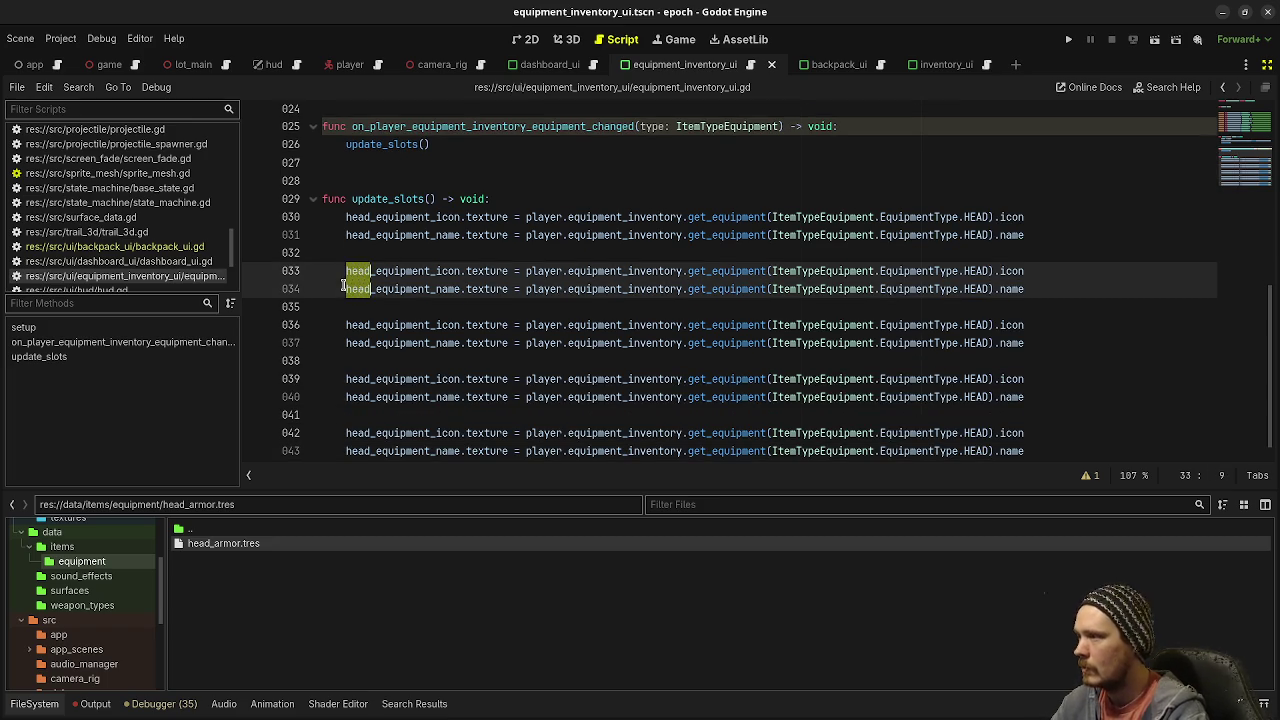
pyautogui.write('chest')
pyautogui.click(971, 271)
pyautogui.doubleClick(978, 271)
pyautogui.click(969, 271)
pyautogui.keyDown('alt'); pyautogui.click(970, 289); pyautogui.keyUp('alt')
pyautogui.hotkey('shift', 'Right')
pyautogui.hotkey('shift', 'Right')
pyautogui.hotkey('shift', 'Right')
pyautogui.write('C')
pyautogui.press('Return')
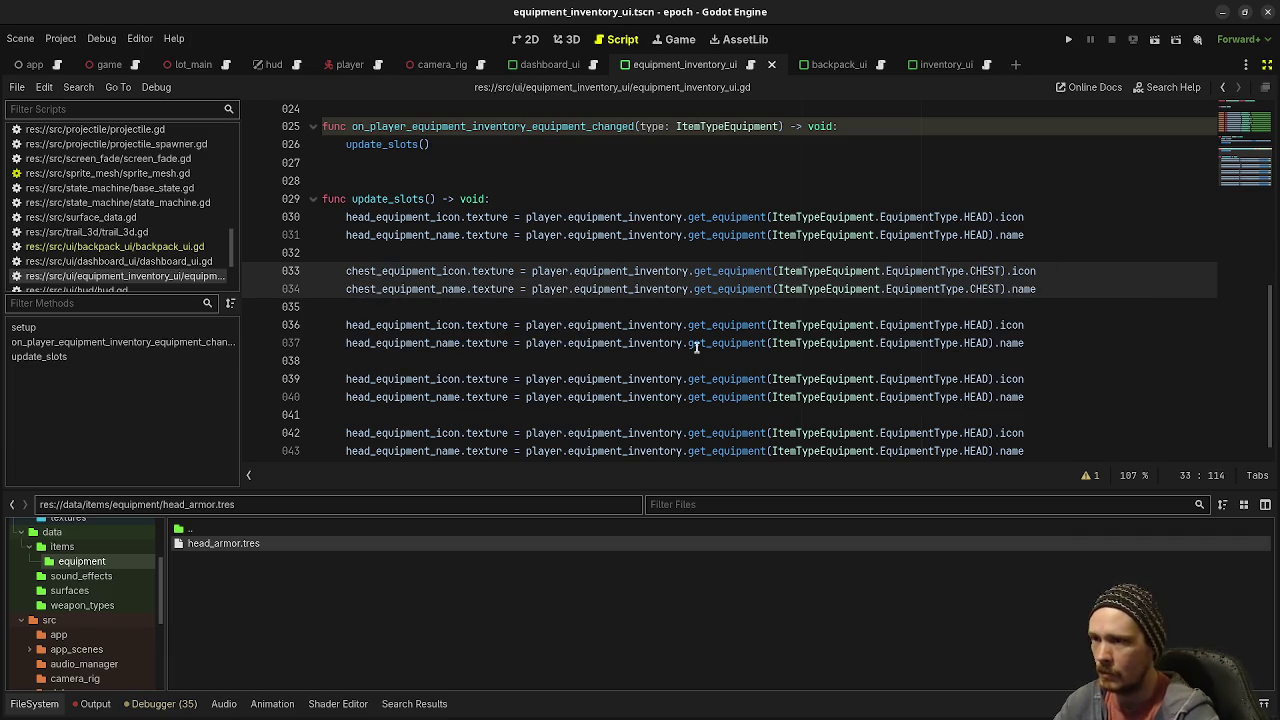
pyautogui.click(341, 324)
pyautogui.keyDown('alt'); pyautogui.click(340, 343); pyautogui.keyUp('alt')
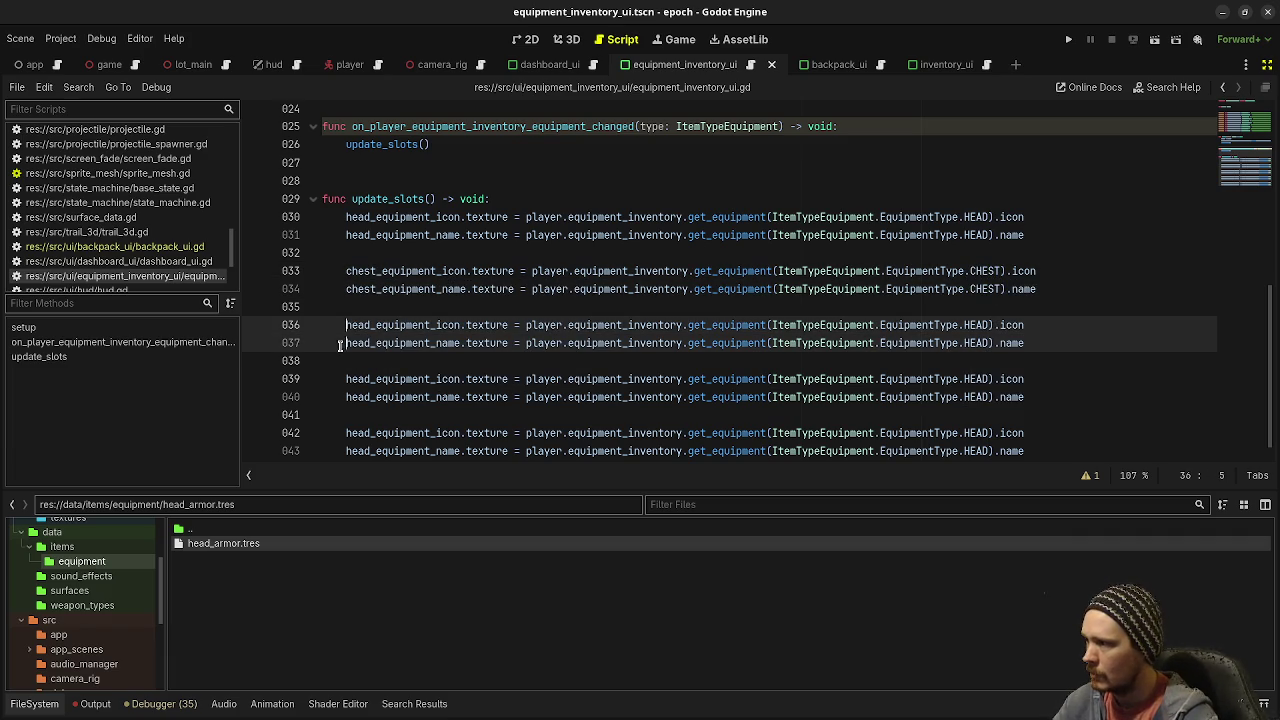
# Step: Change head/HEAD to hands/HANDS on lines 36–37
pyautogui.hotkey('shift', 'Right')
pyautogui.hotkey('shift', 'Right')
pyautogui.hotkey('shift', 'Right')
pyautogui.write('hands')
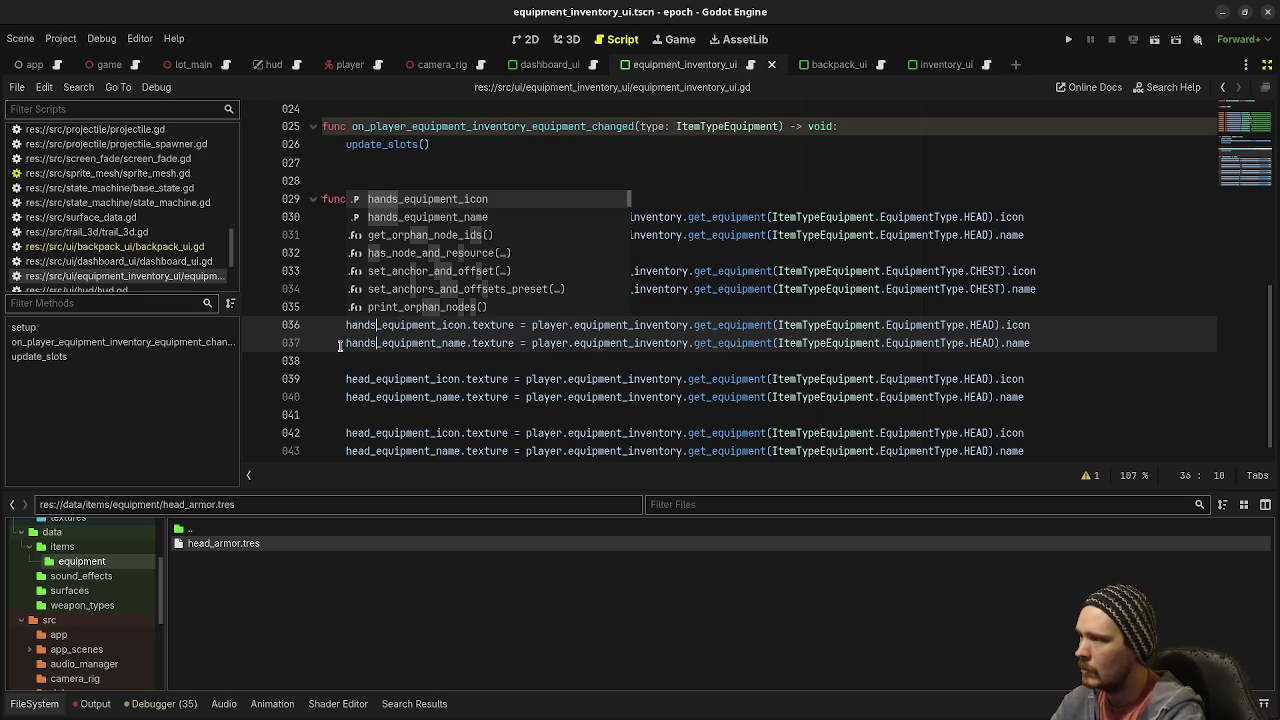
pyautogui.click(975, 325)
pyautogui.keyDown('alt'); pyautogui.click(970, 343); pyautogui.keyUp('alt')
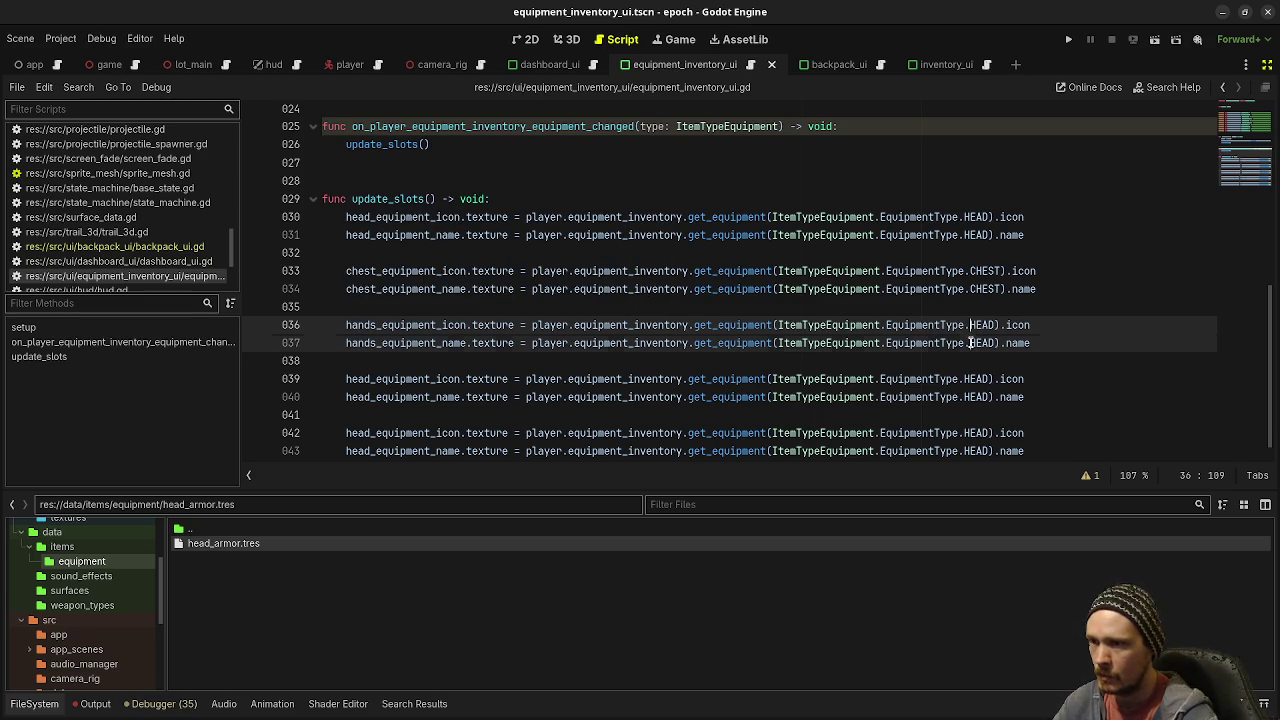
pyautogui.hotkey('shift', 'Right')
pyautogui.hotkey('shift', 'Right')
pyautogui.hotkey('shift', 'Right')
pyautogui.write('HANDS')
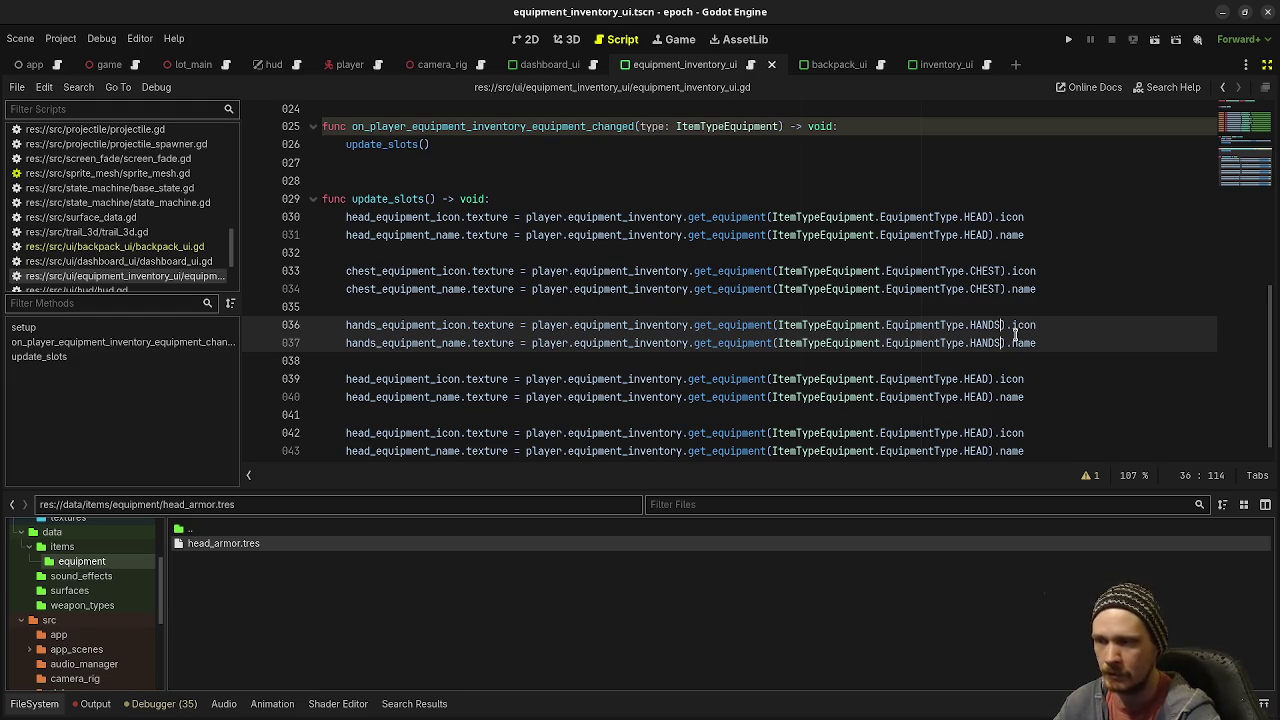
pyautogui.press('Up')
pyautogui.press('Up')
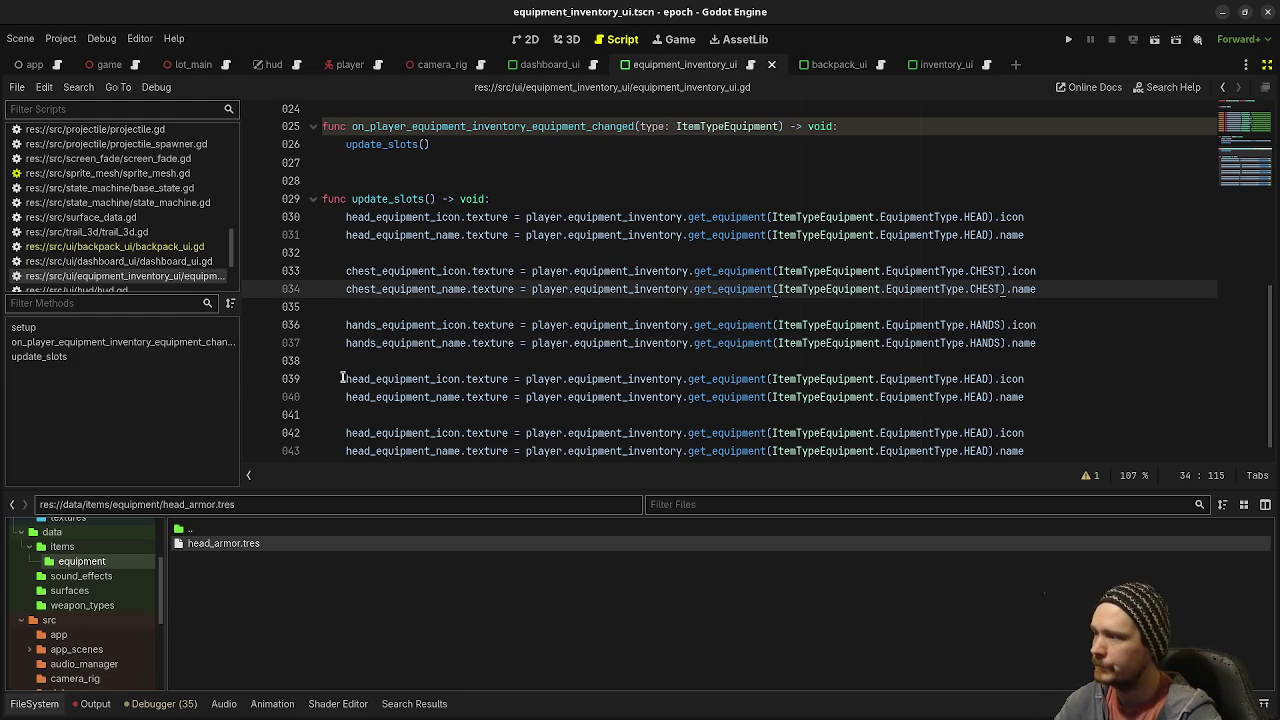
# Step: Change head/HEAD to legs/LEGS on lines 39–40
pyautogui.click(342, 379)
pyautogui.keyDown('alt'); pyautogui.click(342, 397); pyautogui.keyUp('alt')
pyautogui.hotkey('shift', 'Right')
pyautogui.hotkey('shift', 'Right')
pyautogui.hotkey('shift', 'Right')
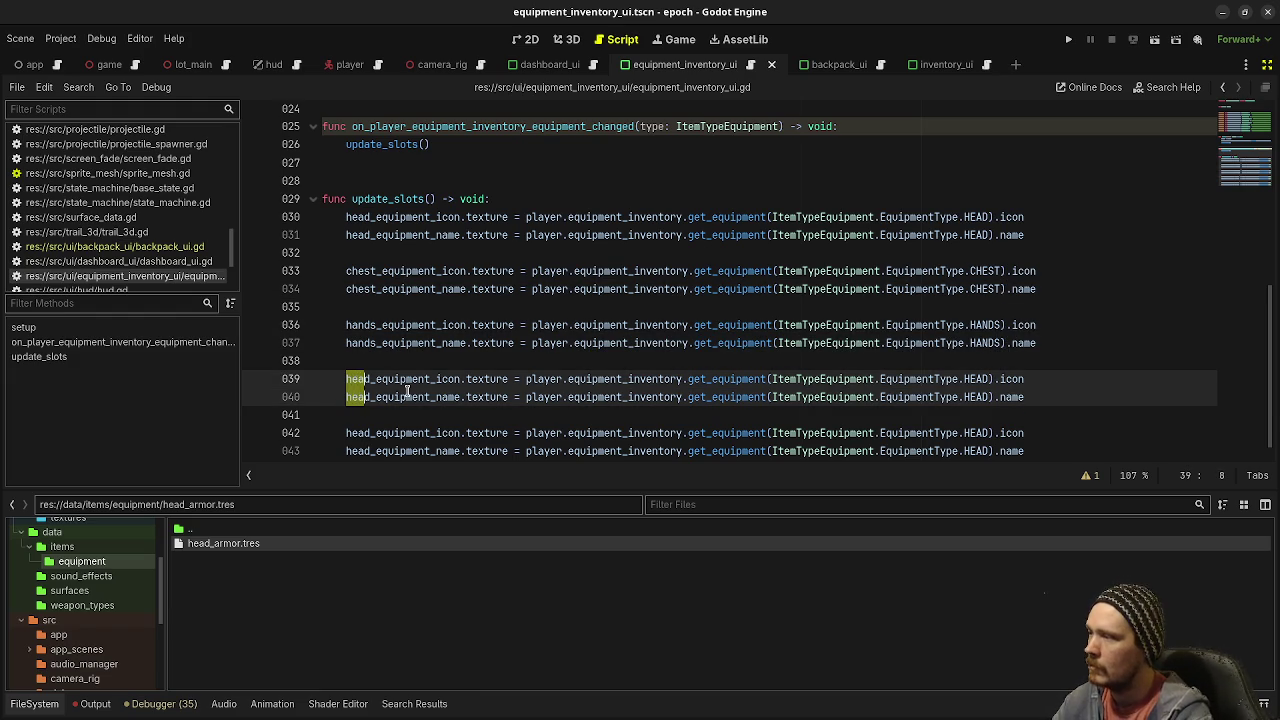
pyautogui.write('legs')
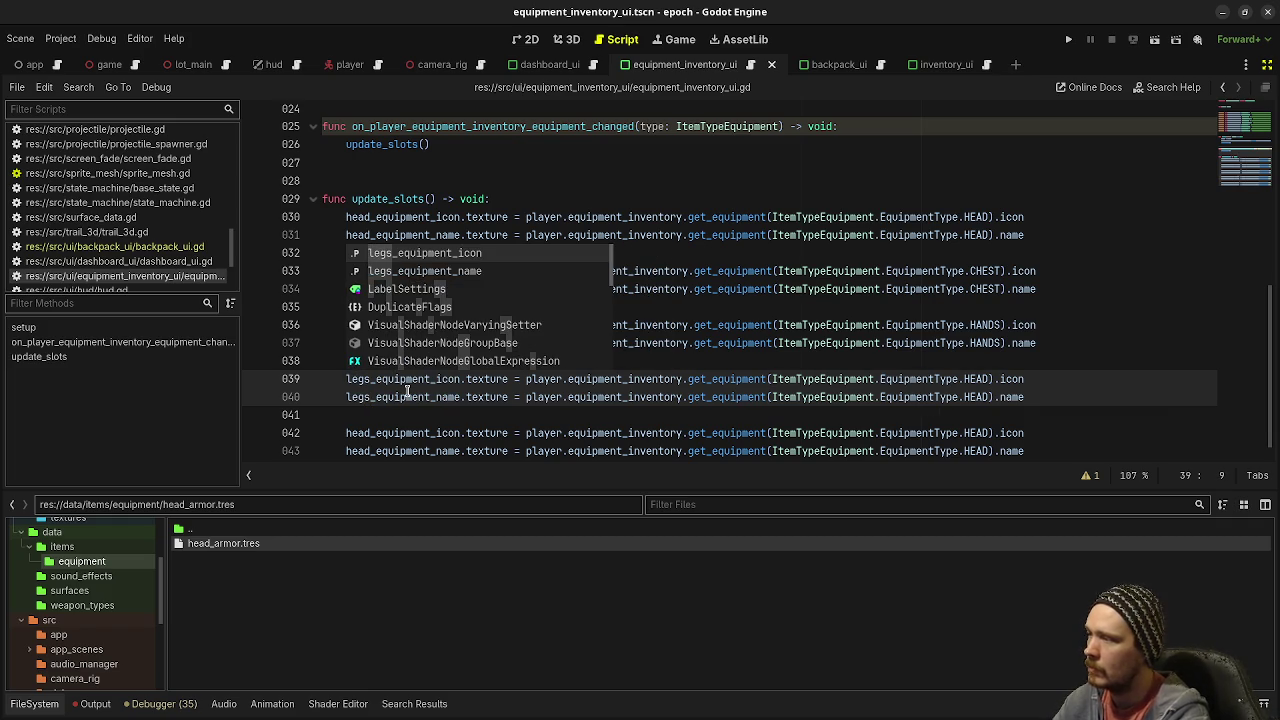
pyautogui.press('End')
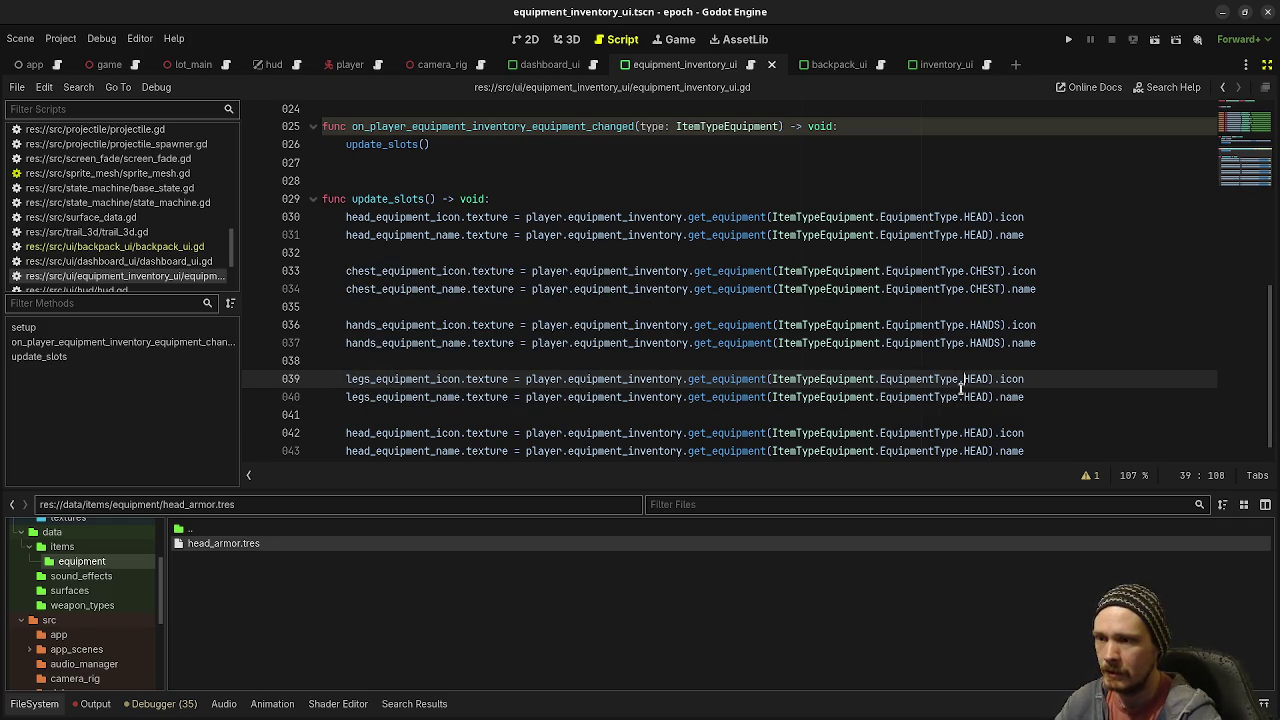
pyautogui.press('Left')
pyautogui.press('Left')
pyautogui.press('Left')
pyautogui.hotkey('shift', 'Right')
pyautogui.hotkey('shift', 'Right')
pyautogui.hotkey('shift', 'Right')
pyautogui.write('L')
pyautogui.press('Return')
# Step: Change head/HEAD to feet/FEET on lines 42–43 and save
pyautogui.click(340, 433)
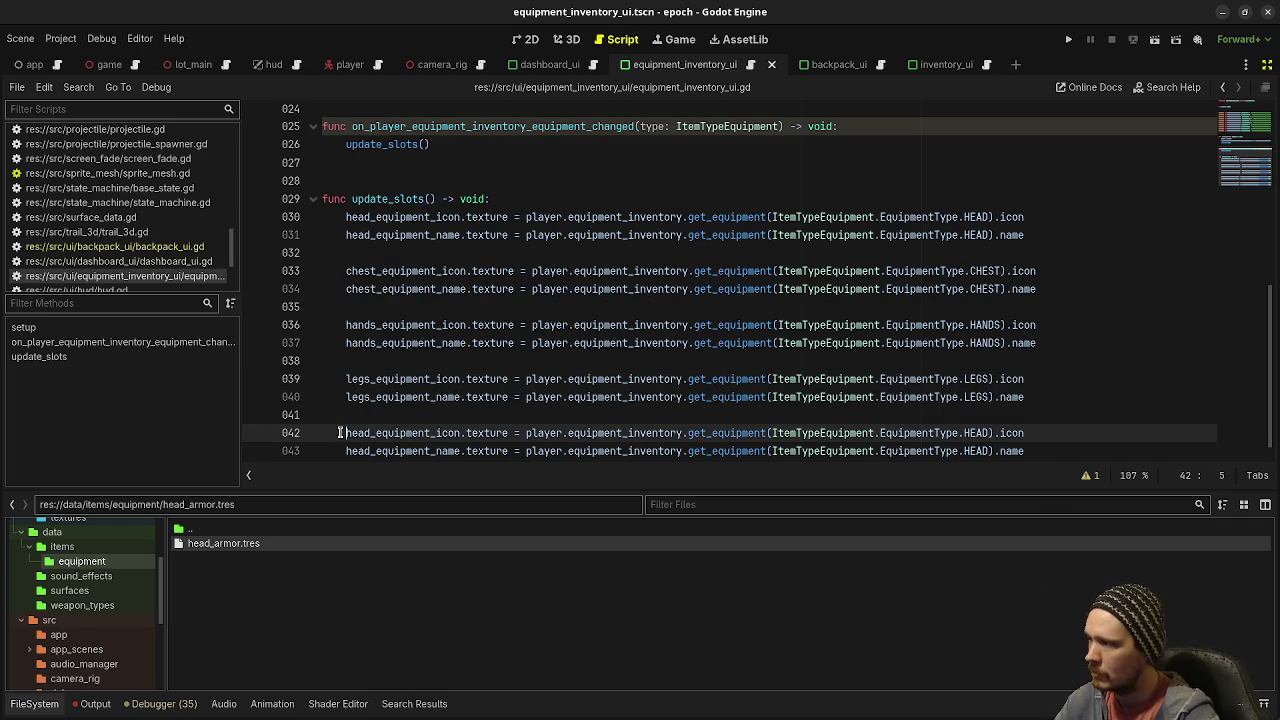
pyautogui.keyDown('alt'); pyautogui.click(343, 450); pyautogui.keyUp('alt')
pyautogui.hotkey('shift', 'Right')
pyautogui.hotkey('shift', 'Right')
pyautogui.hotkey('shift', 'Right')
pyautogui.write('feet')
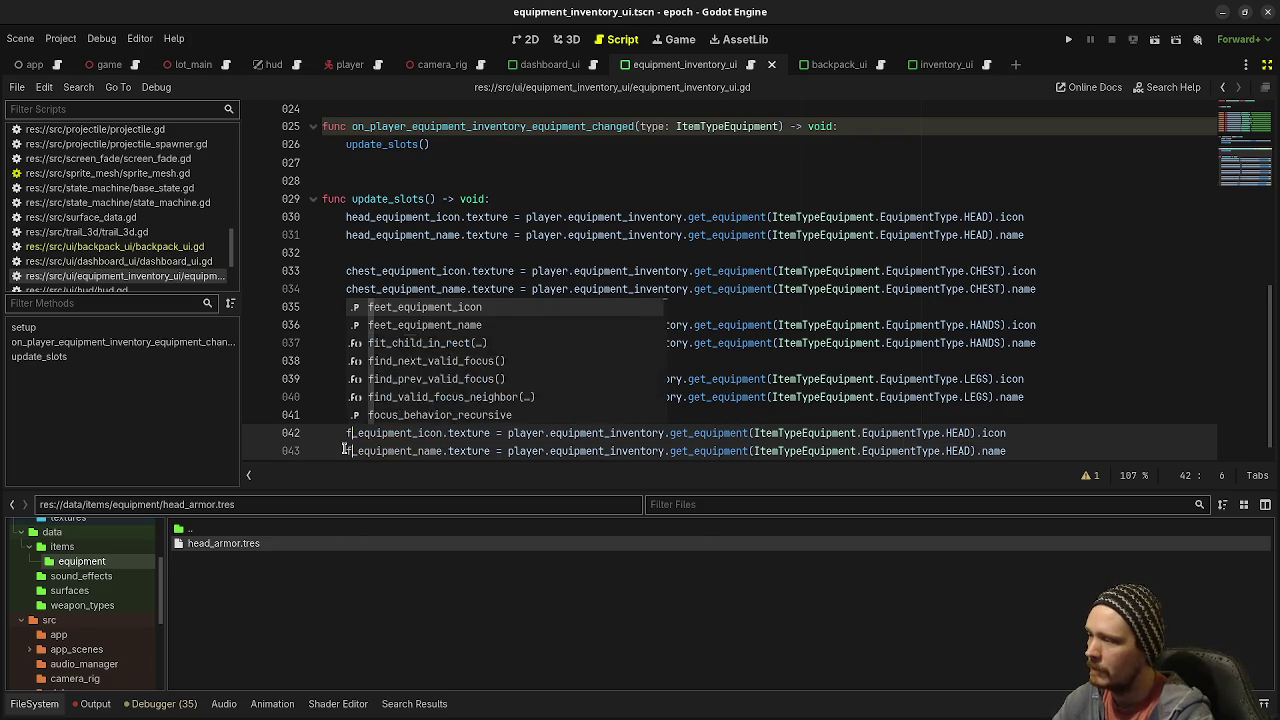
pyautogui.click(964, 437)
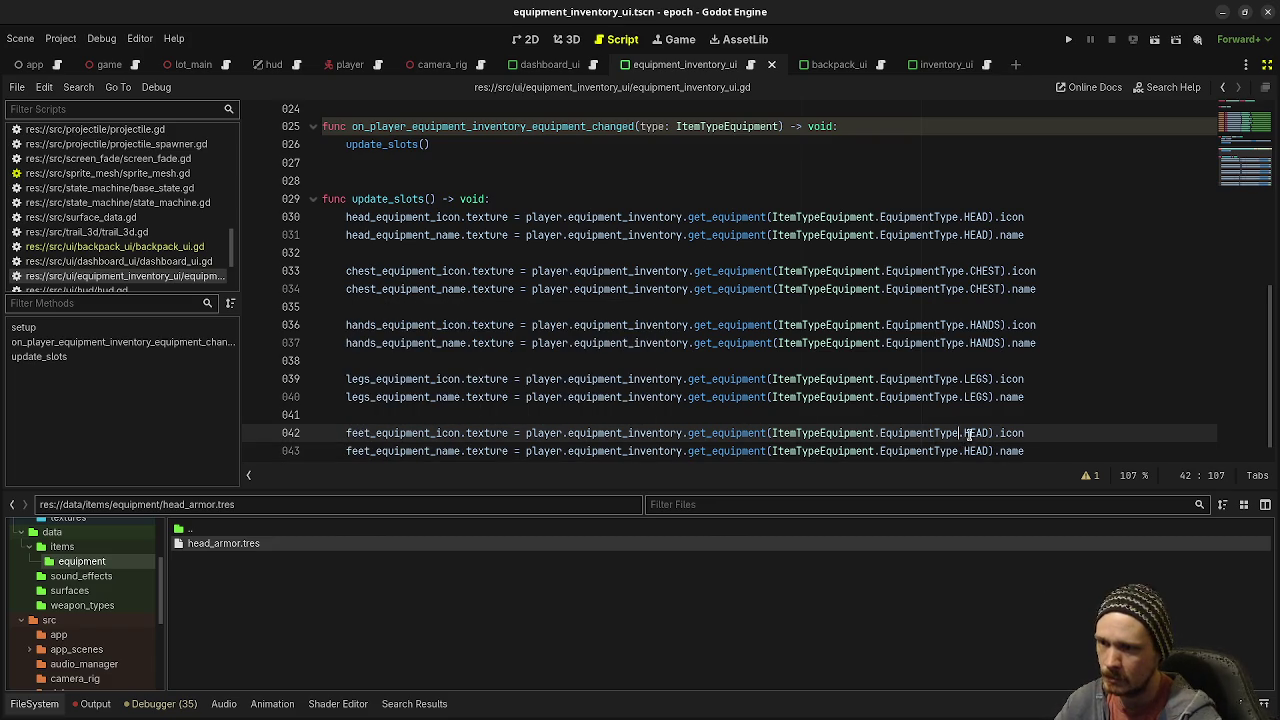
pyautogui.keyDown('alt'); pyautogui.click(964, 451); pyautogui.keyUp('alt')
pyautogui.hotkey('shift', 'Right')
pyautogui.hotkey('shift', 'Right')
pyautogui.hotkey('shift', 'Right')
pyautogui.write('FEET')
pyautogui.click(896, 356)
pyautogui.hotkey('ctrl', 's')
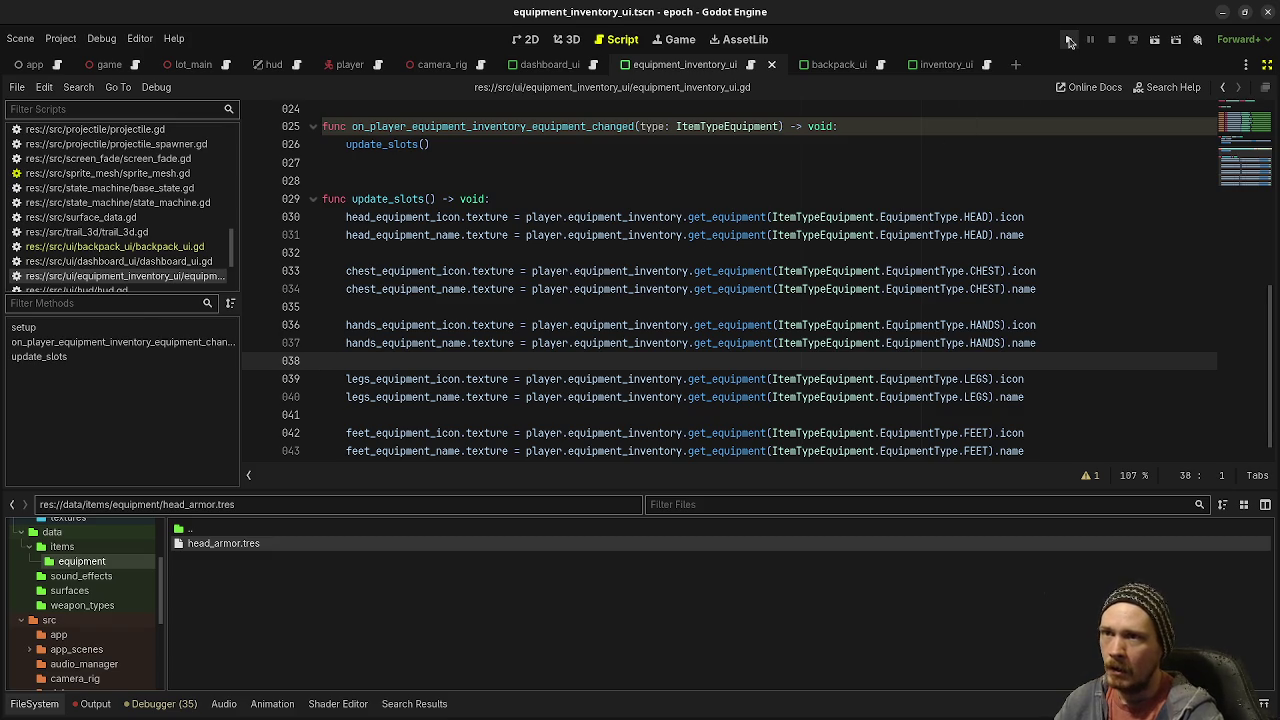
# Step: Run the game for a quick test, then stop it
pyautogui.click(1069, 40)
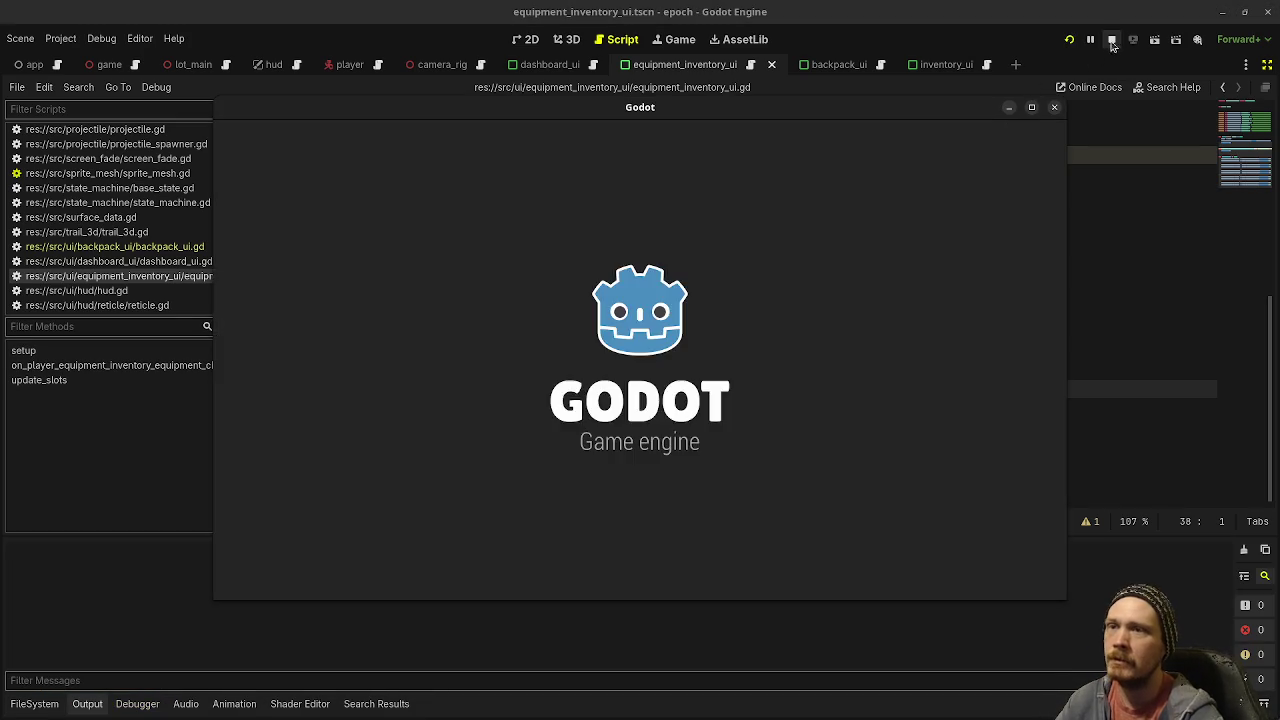
pyautogui.click(1111, 40)
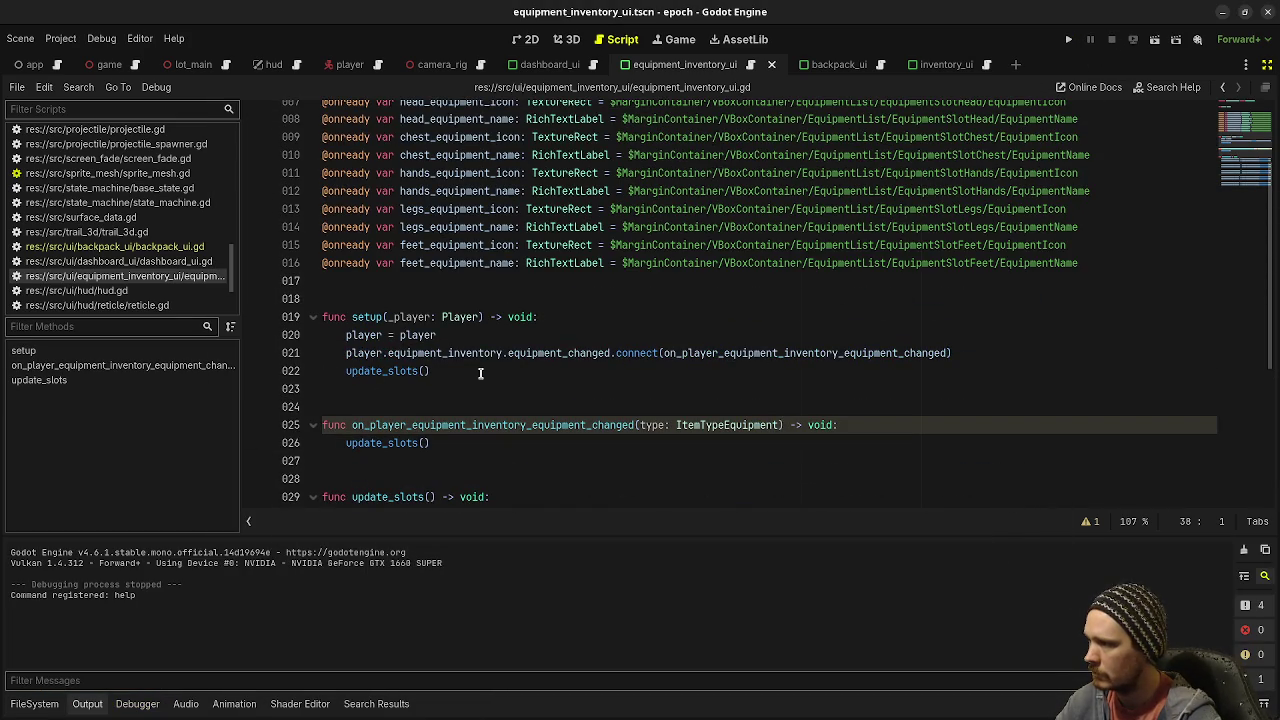
pyautogui.scroll(5, 153, 252)
pyautogui.scroll(-5, 153, 252)
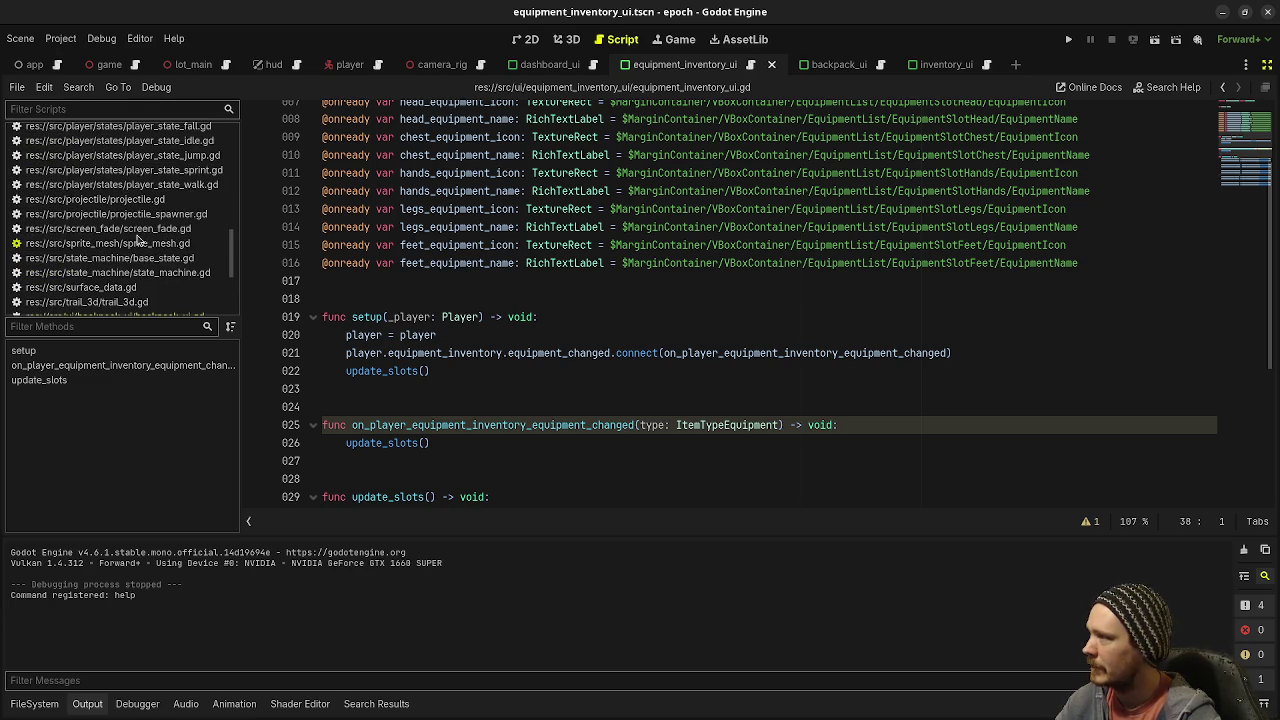
pyautogui.scroll(5, 140, 240)
# Step: In player.gd, add equipment_inventory.setup(self) below the debug prints at line 68 and save
pyautogui.click(80, 284)
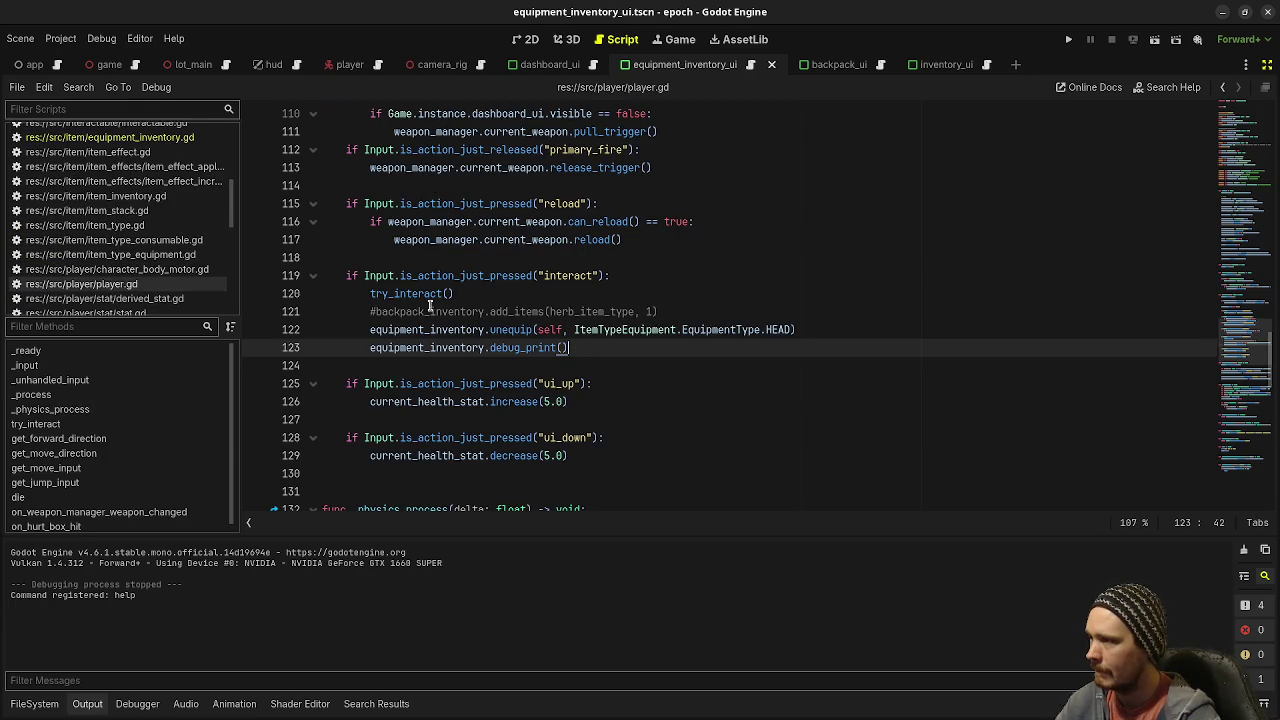
pyautogui.scroll(20, 432, 294)
pyautogui.scroll(2, 547, 321)
pyautogui.scroll(-7, 470, 316)
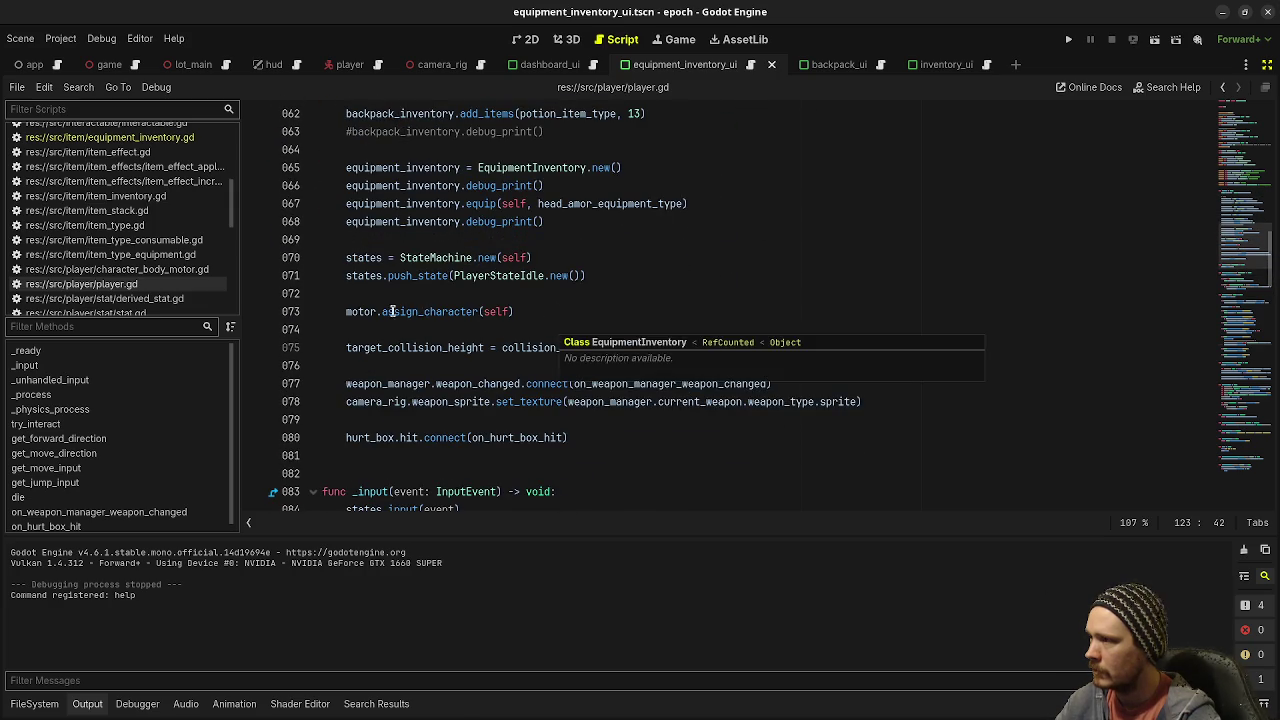
pyautogui.scroll(-1, 392, 311)
pyautogui.scroll(7, 420, 340)
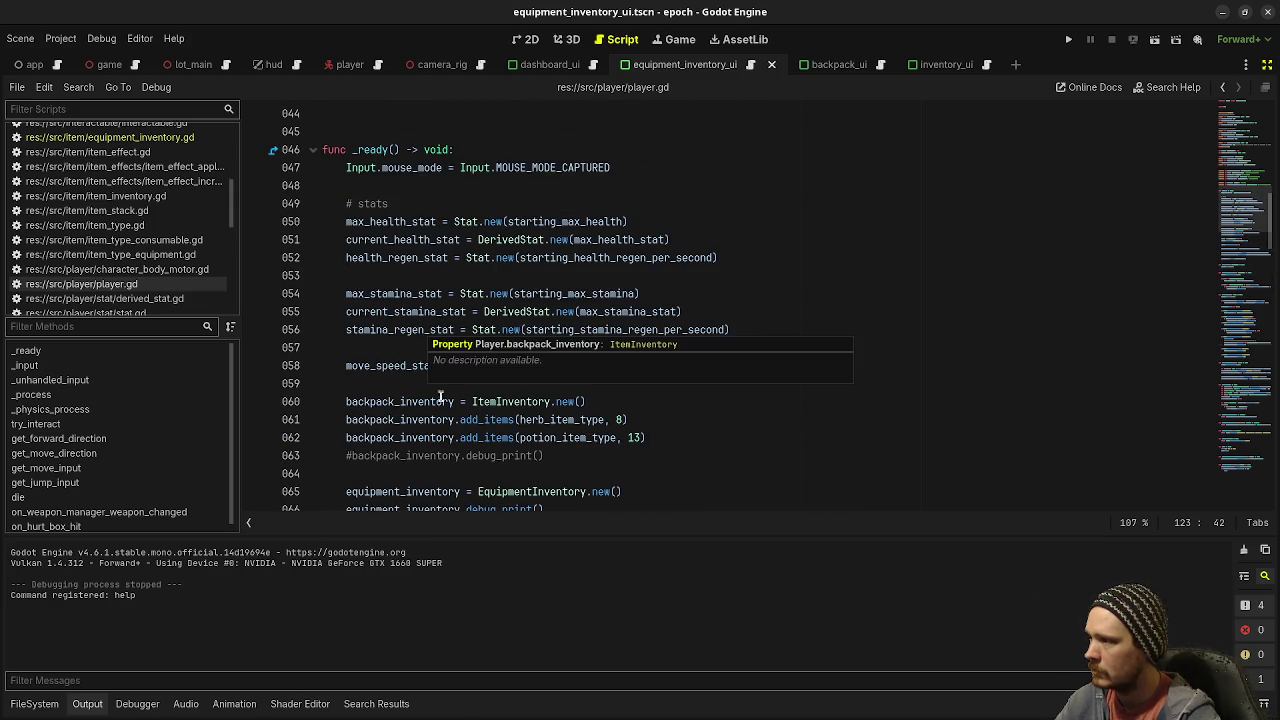
pyautogui.scroll(-3, 440, 390)
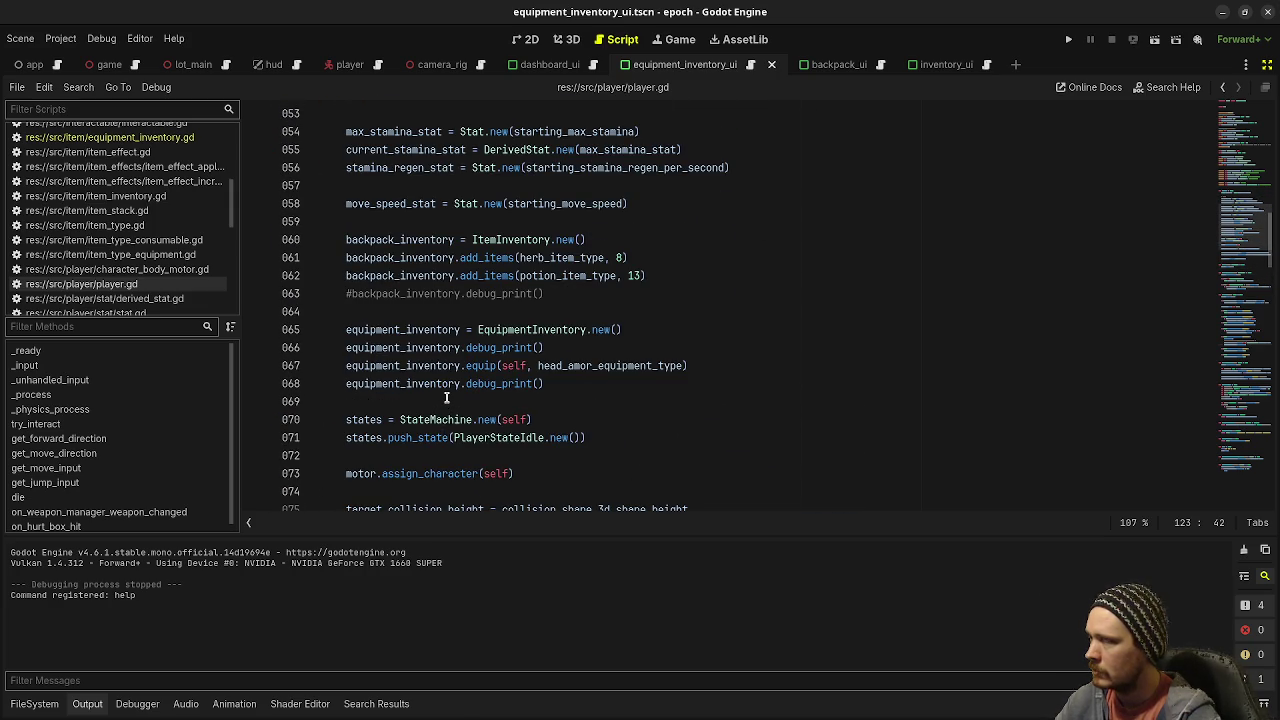
pyautogui.click(588, 386)
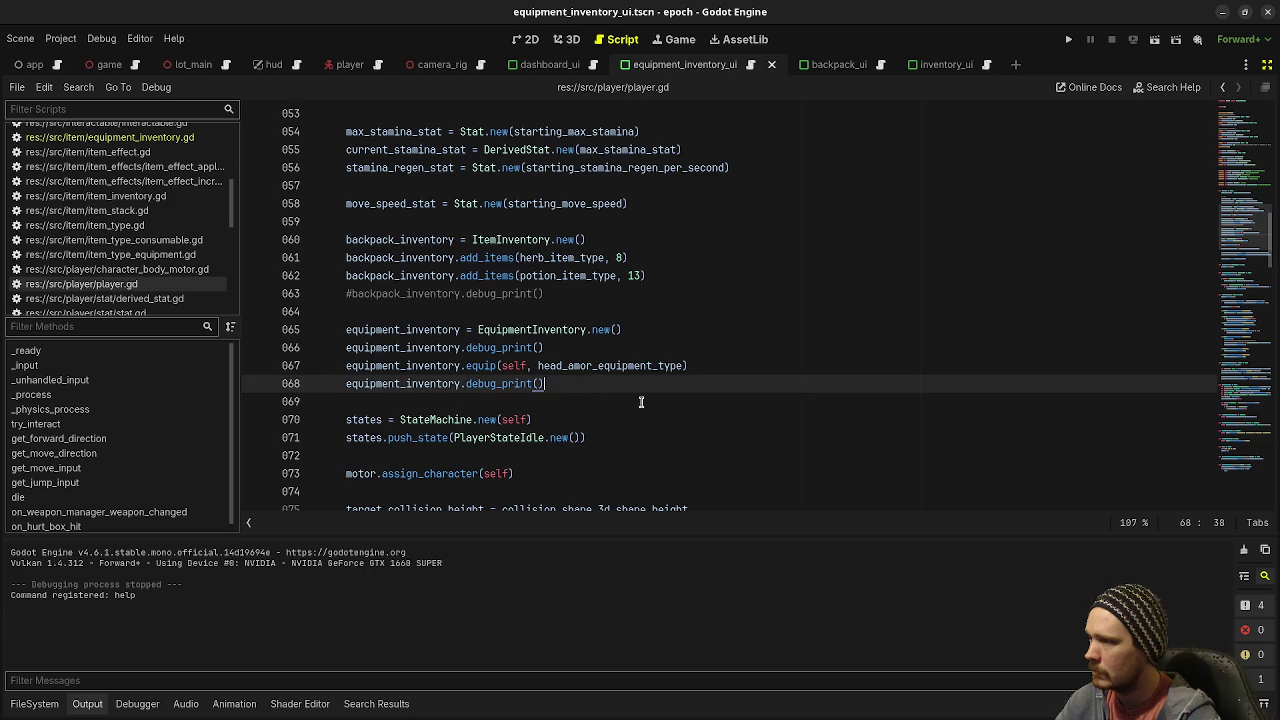
pyautogui.press('Return')
pyautogui.press('Return')
pyautogui.write('equ')
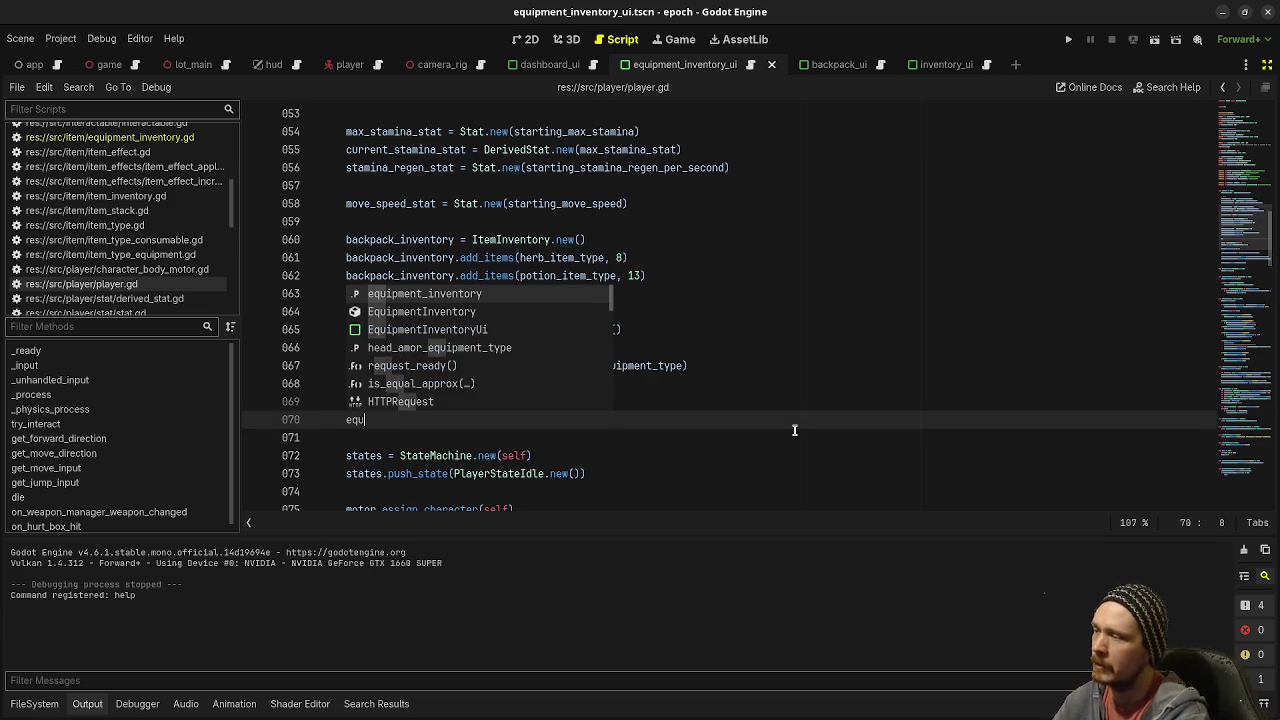
pyautogui.write('ipment_inventory.setup(self)')
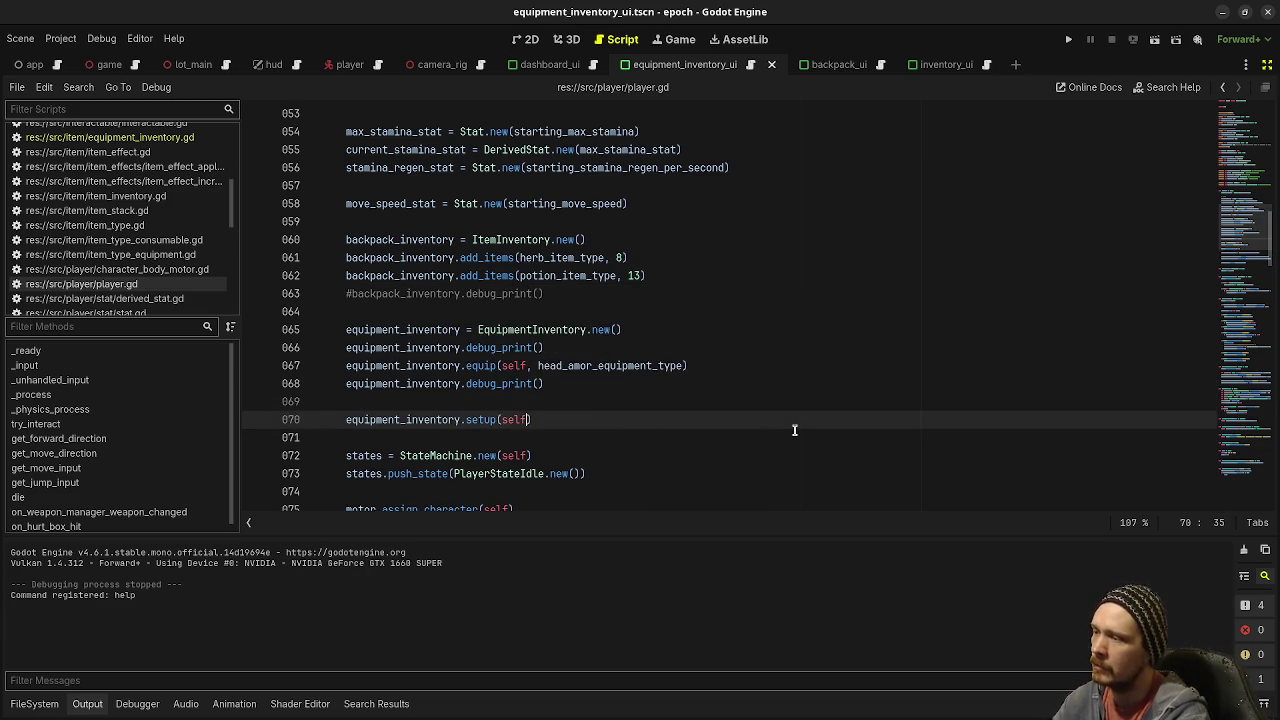
pyautogui.hotkey('ctrl', 's')
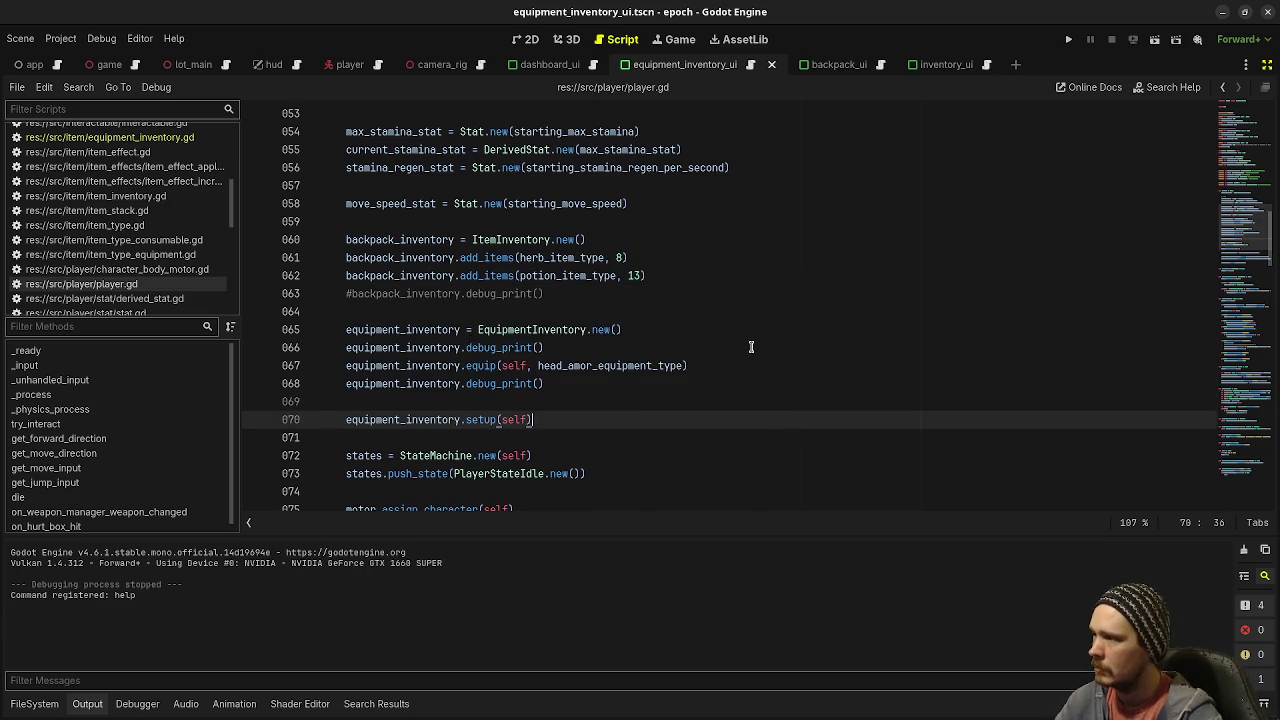
# Step: Relaunch the game with F5 to test the new setup call
pyautogui.scroll(-4, 751, 346)
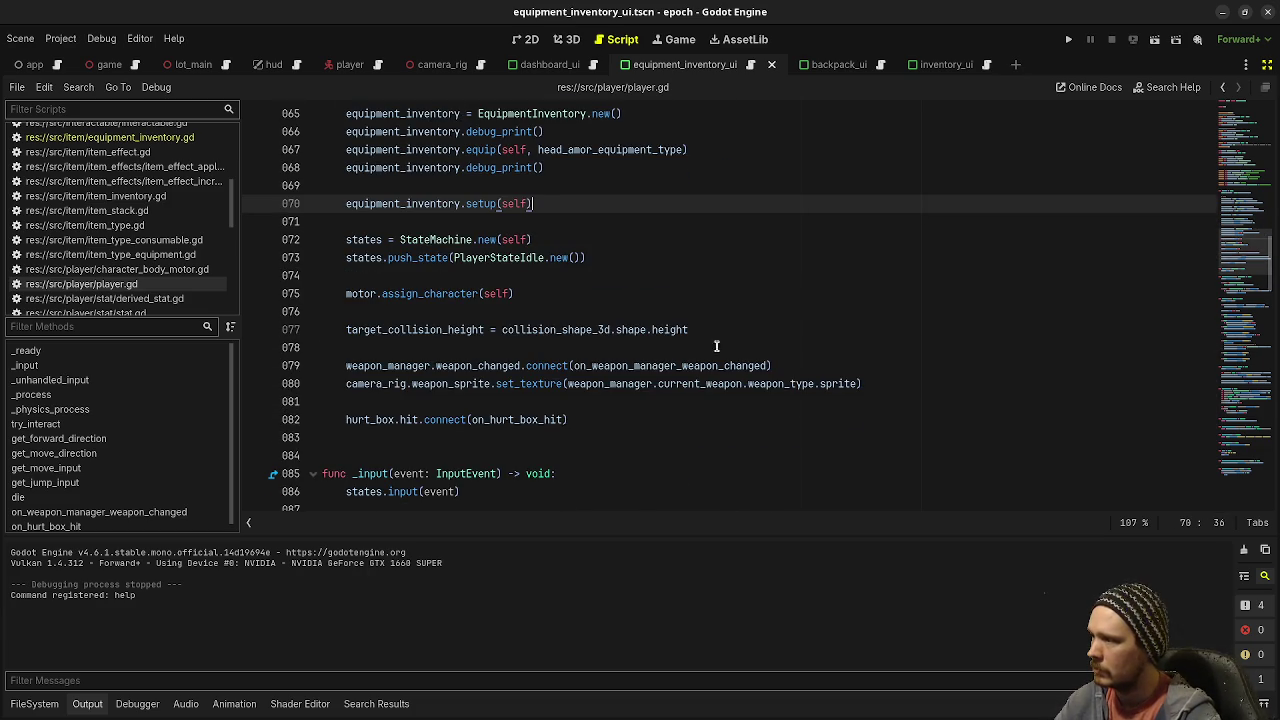
pyautogui.scroll(3, 675, 313)
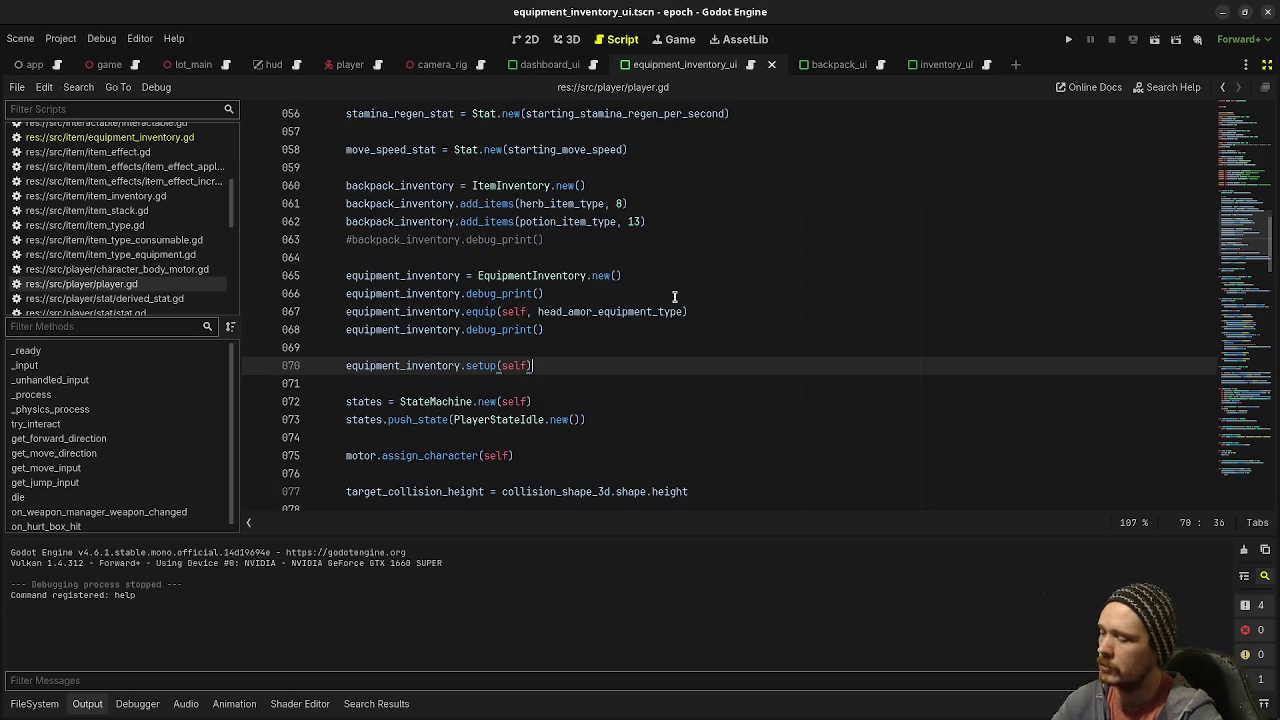
pyautogui.press('F5')
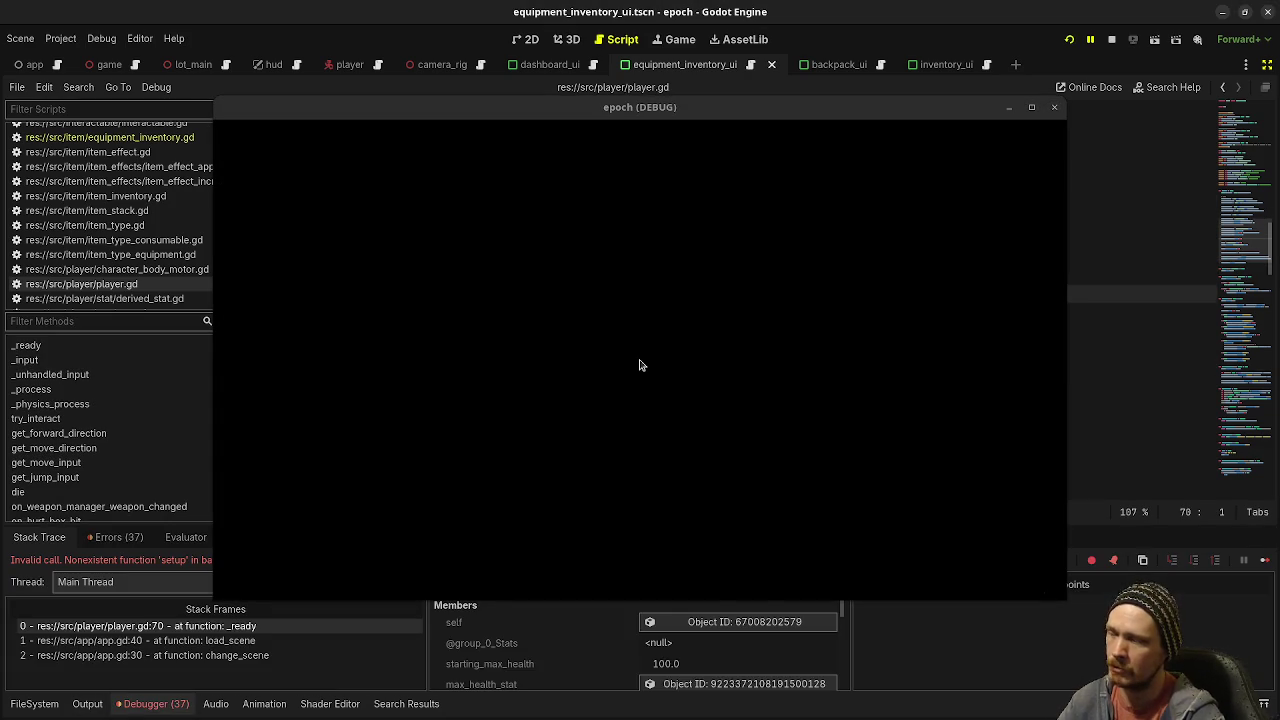
# Step: Move the game window aside and check equipment_inventory.gd and equipment_inventory_ui.gd for a setup function
pyautogui.moveTo(514, 108)
pyautogui.mouseDown()
pyautogui.moveTo(517, 648)
pyautogui.moveTo(435, 596)
pyautogui.mouseUp()
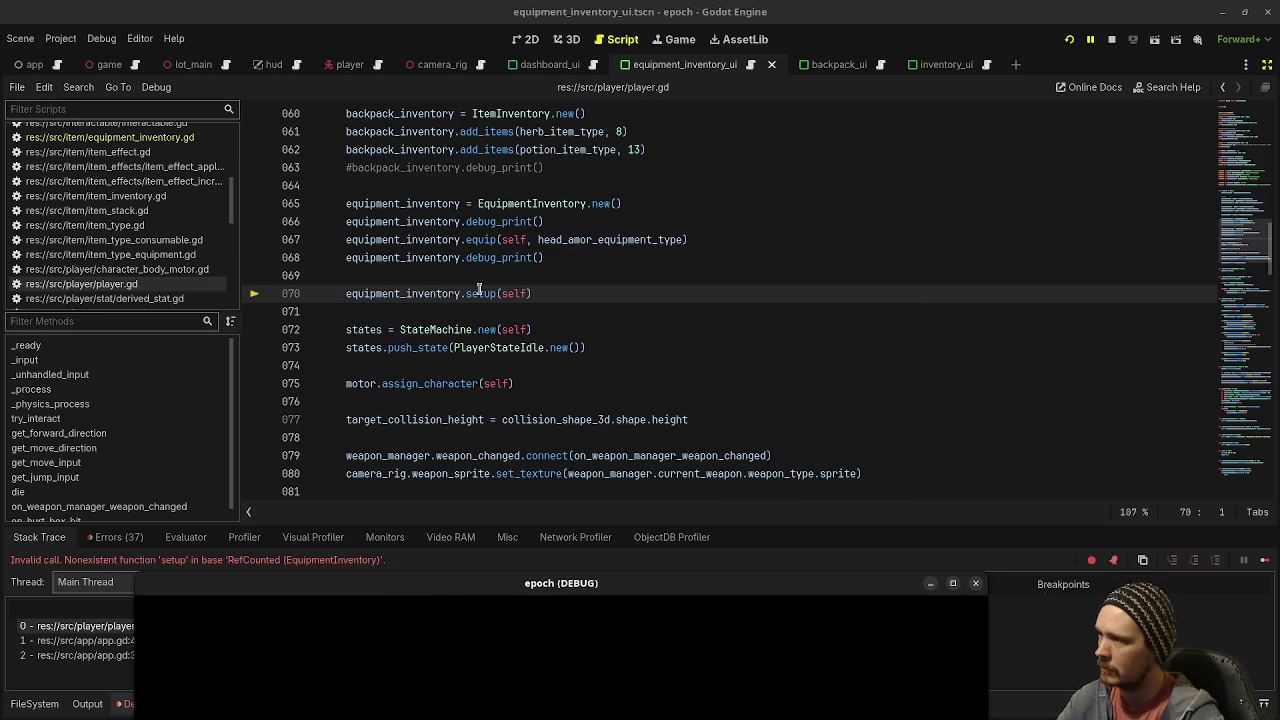
pyautogui.click(165, 138)
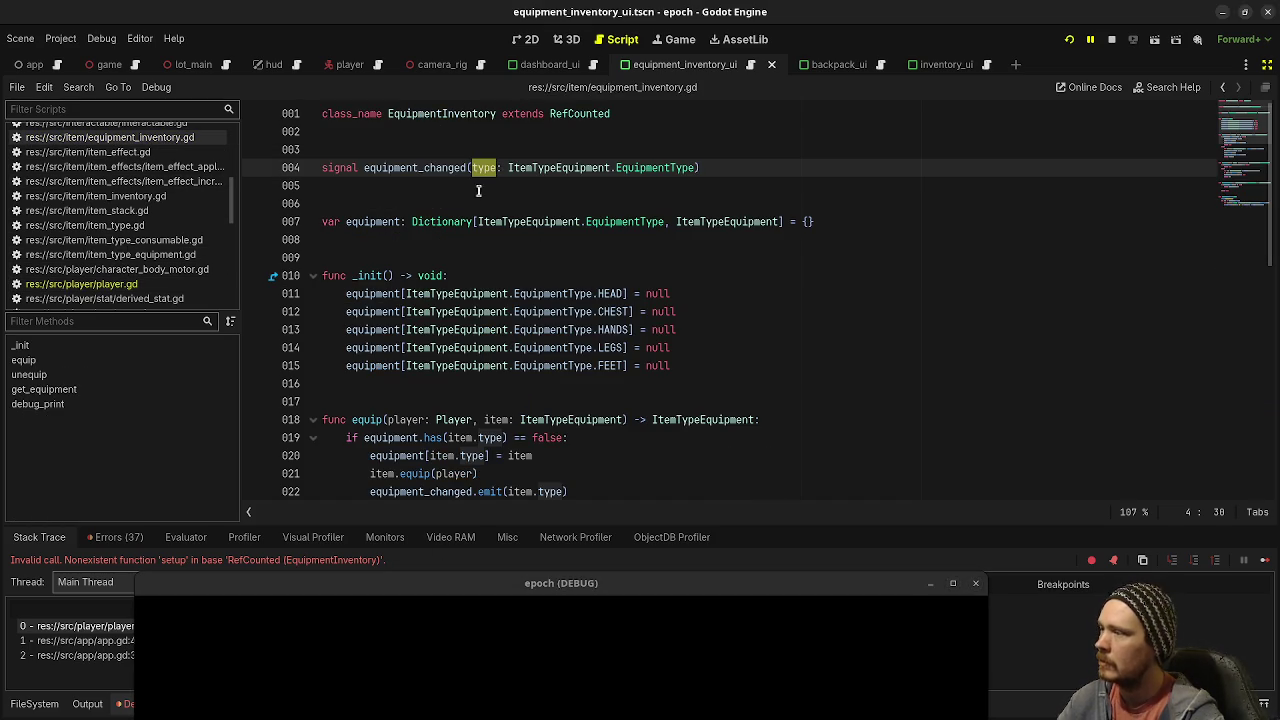
pyautogui.scroll(5, 118, 260)
pyautogui.scroll(-5, 140, 252)
pyautogui.scroll(-10, 143, 250)
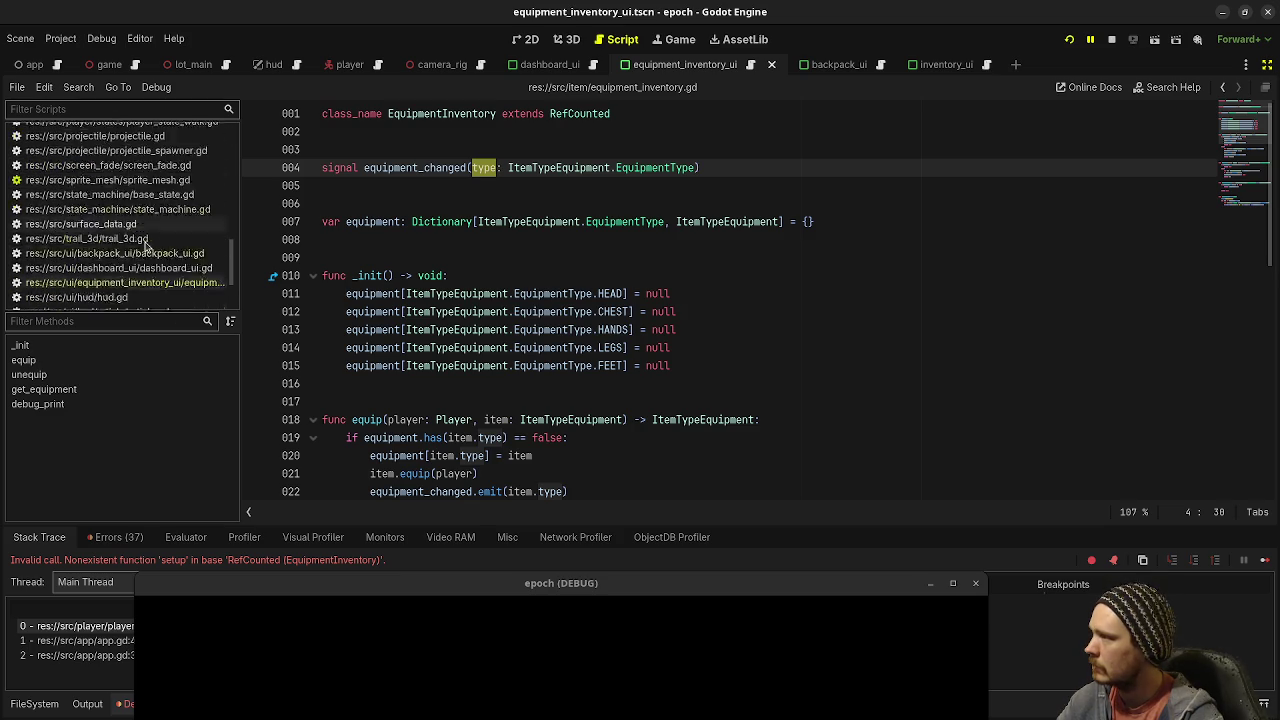
pyautogui.click(147, 239)
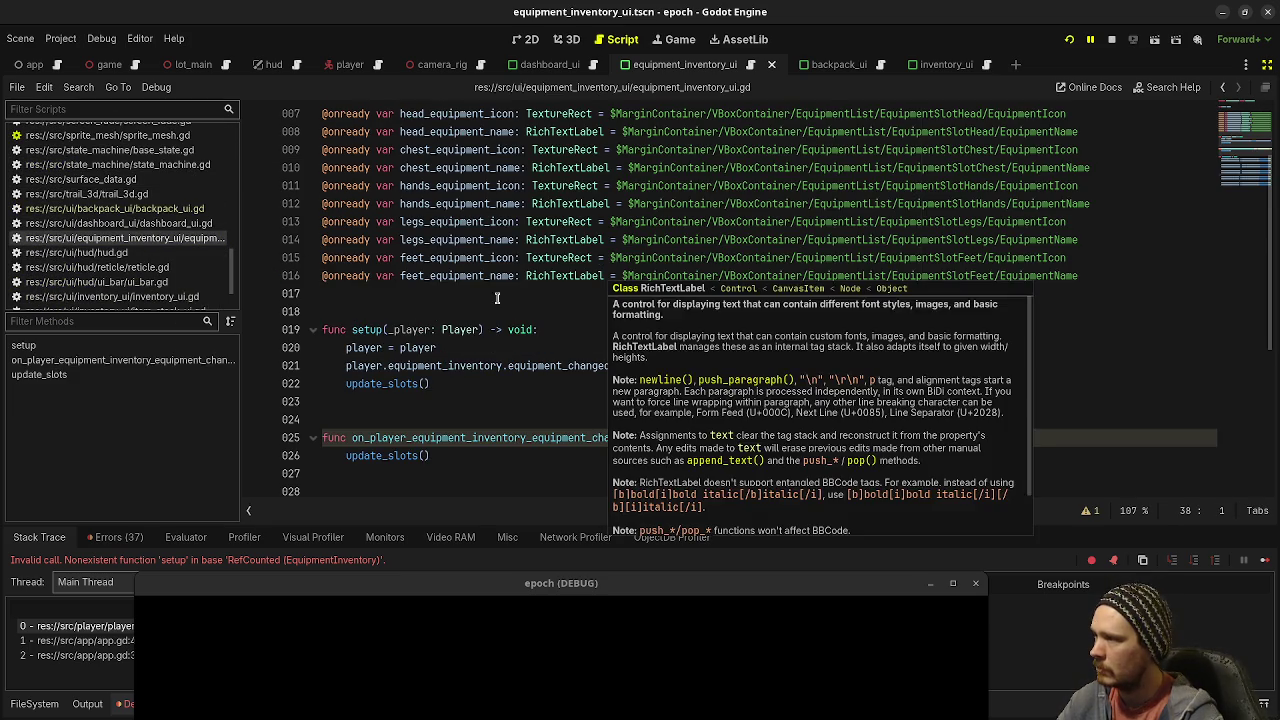
pyautogui.doubleClick(366, 330)
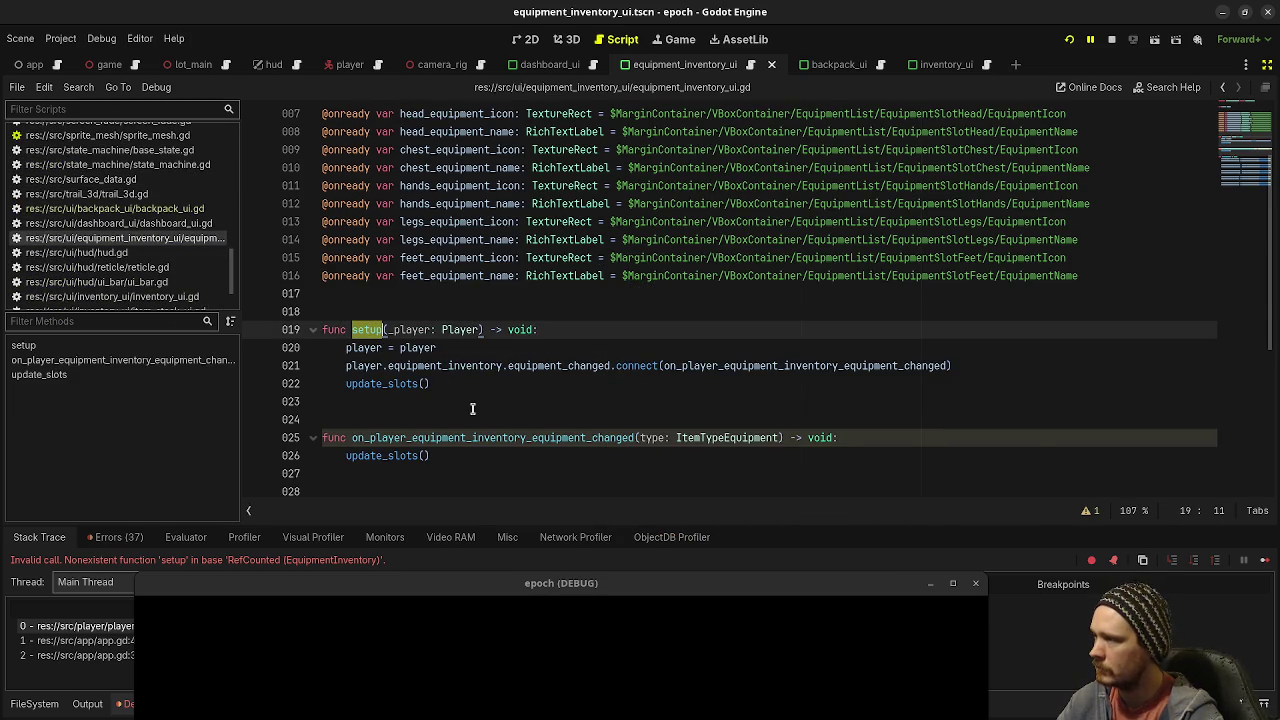
pyautogui.scroll(2, 472, 409)
pyautogui.scroll(8, 127, 226)
pyautogui.scroll(1, 110, 237)
# Step: Back in player.gd, delete the equipment_inventory.setup(self) line and save the script
pyautogui.click(100, 239)
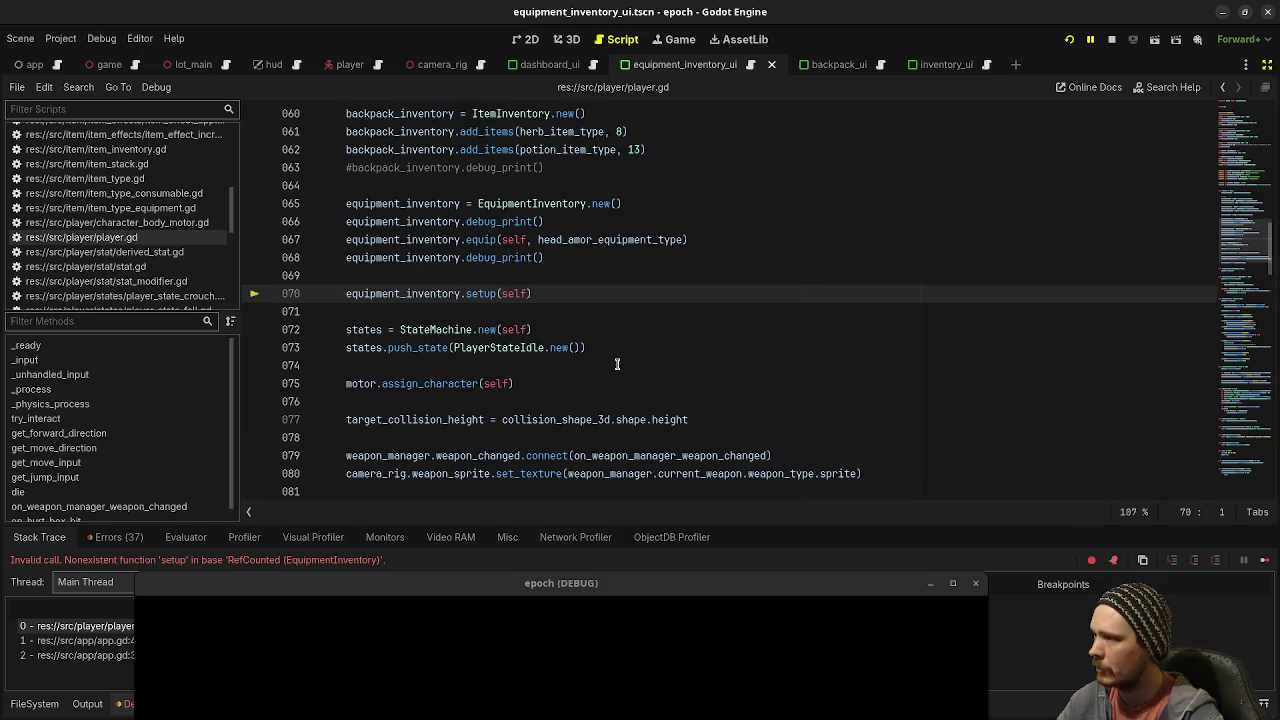
pyautogui.scroll(2, 548, 325)
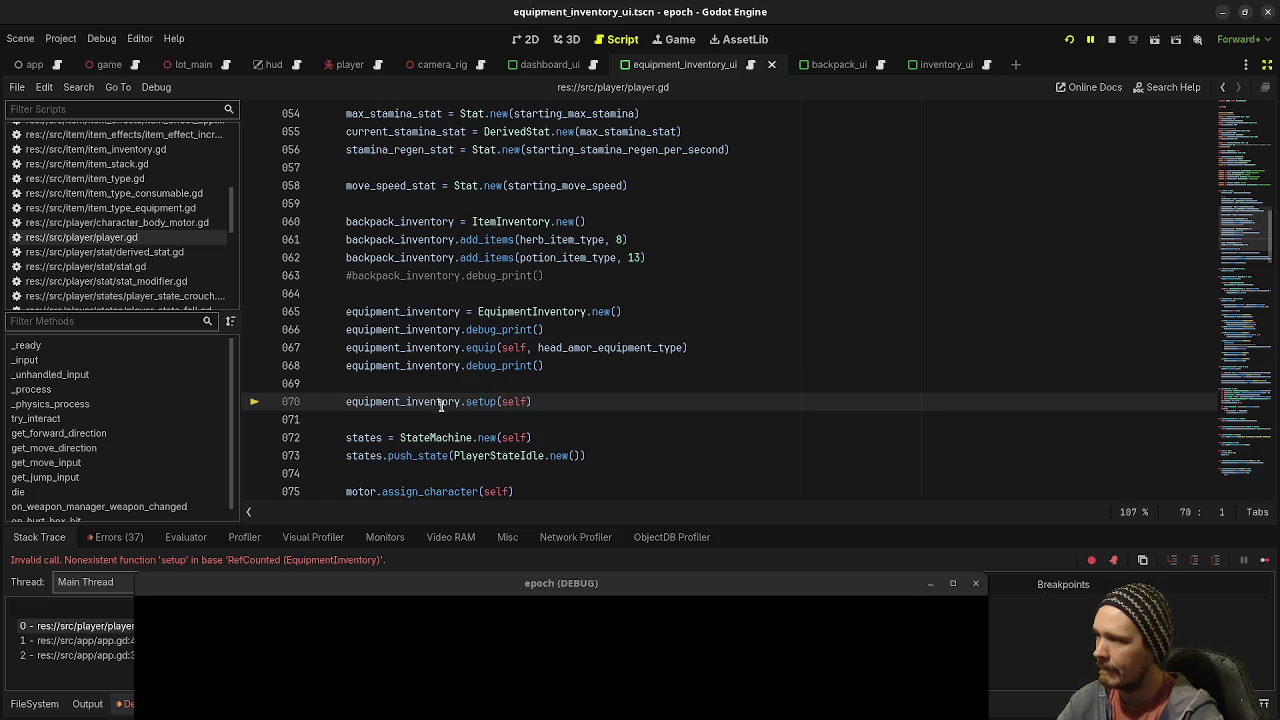
pyautogui.doubleClick(386, 367)
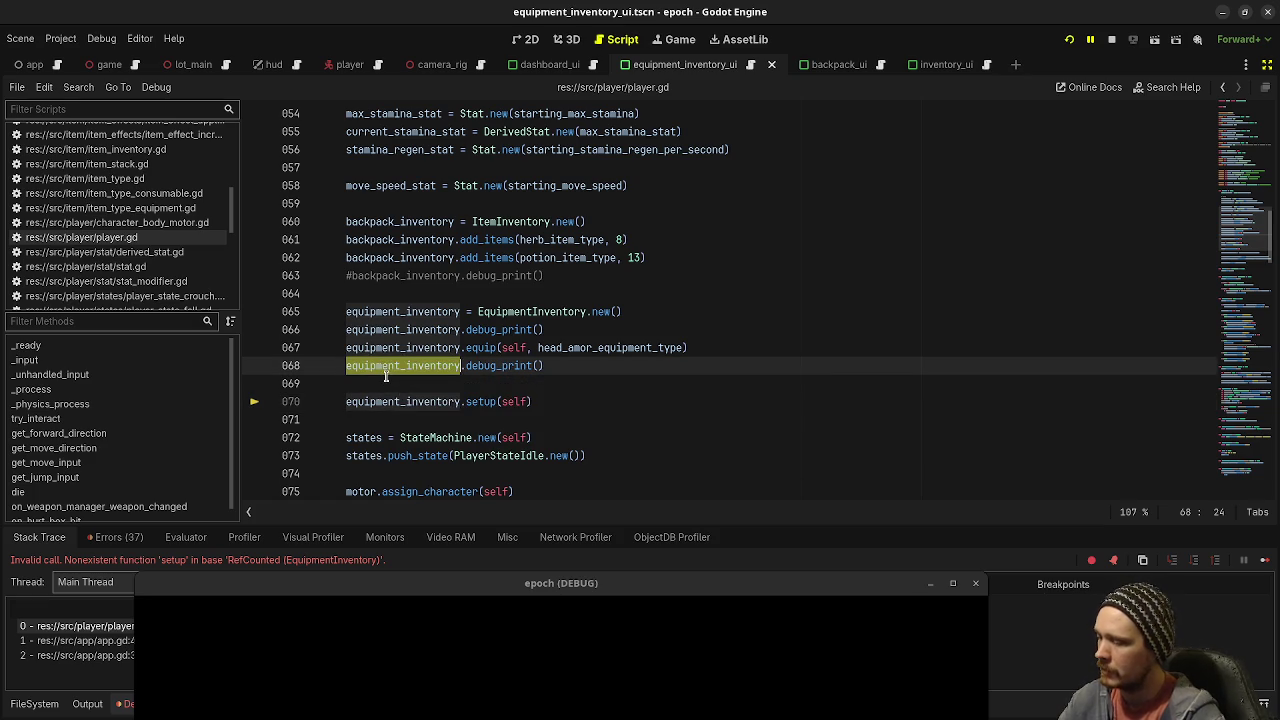
pyautogui.doubleClick(390, 401)
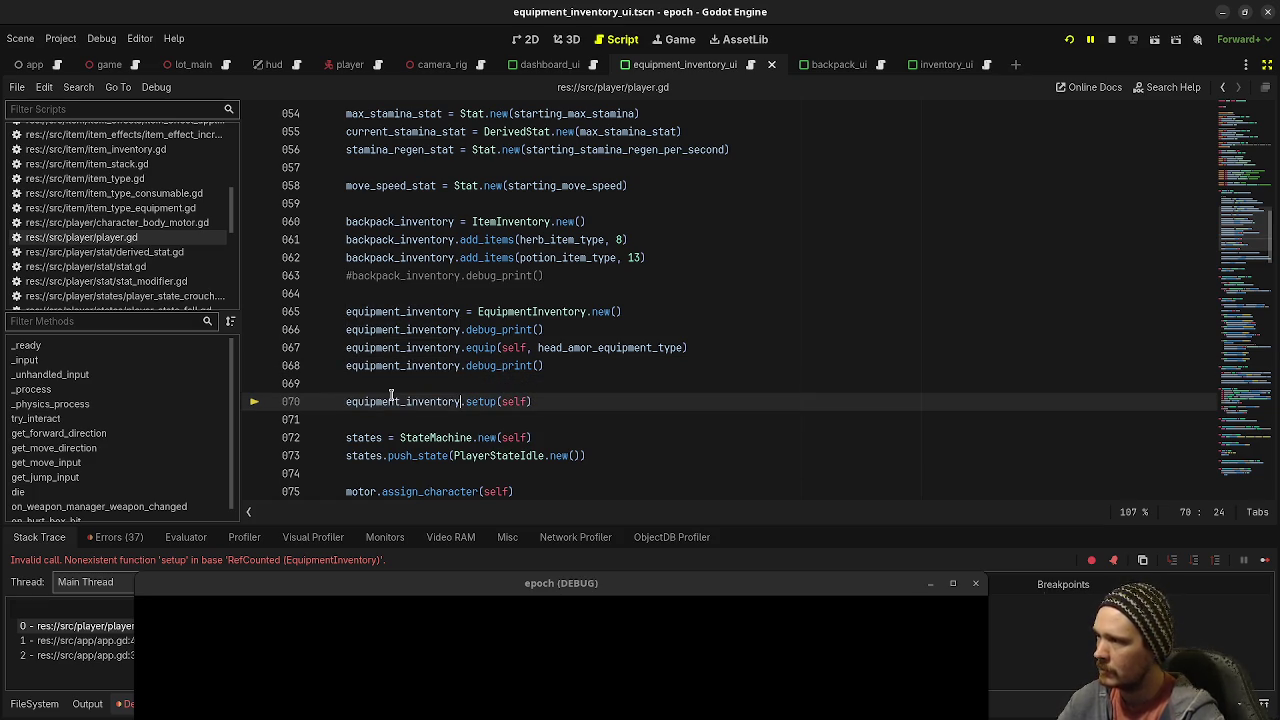
pyautogui.hotkey('alt', 'Up')
pyautogui.hotkey('alt', 'Up')
pyautogui.hotkey('alt', 'Up')
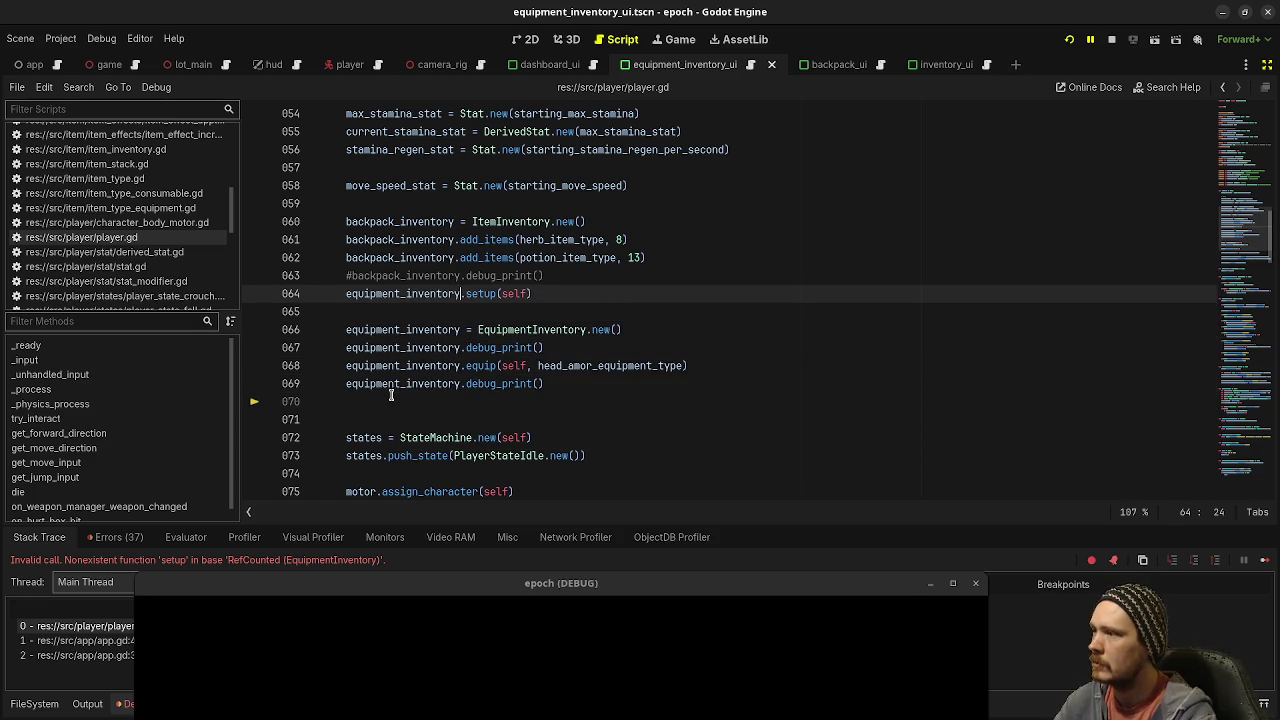
pyautogui.hotkey('alt', 'Down')
pyautogui.hotkey('alt', 'Down')
pyautogui.hotkey('alt', 'Down')
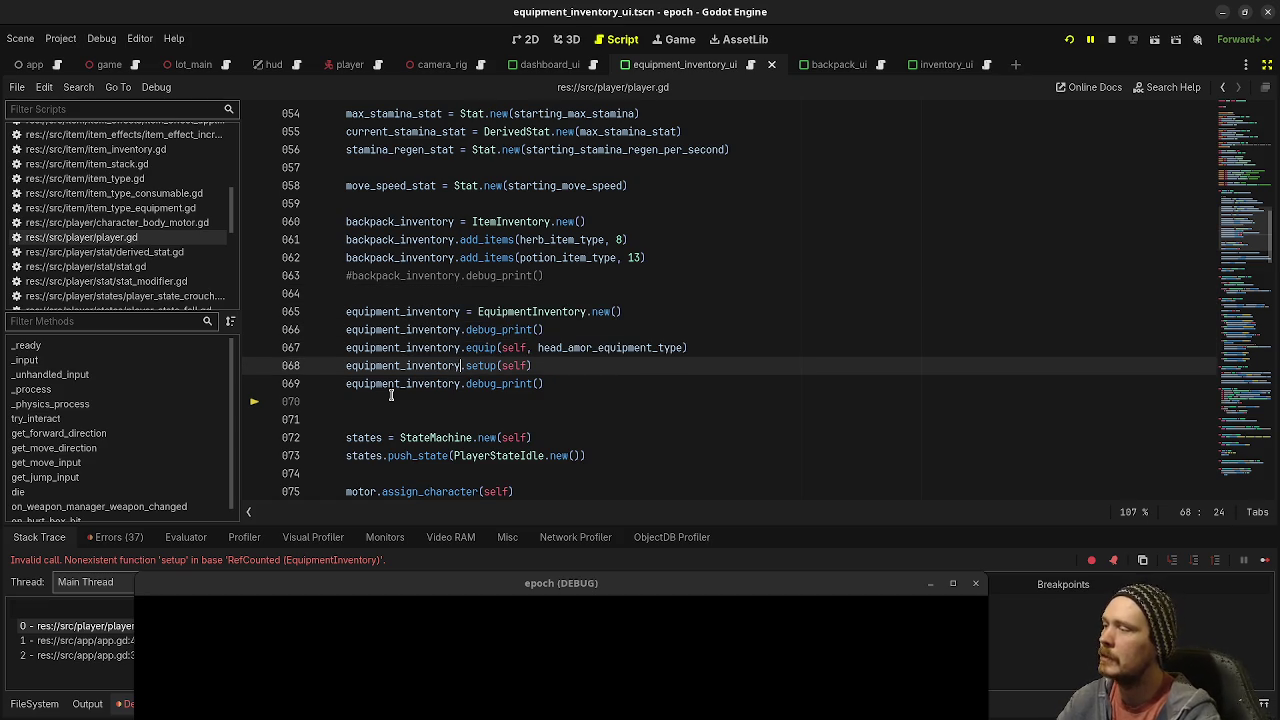
pyautogui.hotkey('alt', 'Down')
pyautogui.moveTo(572, 400); pyautogui.dragTo(602, 369)
pyautogui.press('BackSpace')
pyautogui.hotkey('ctrl', 's')
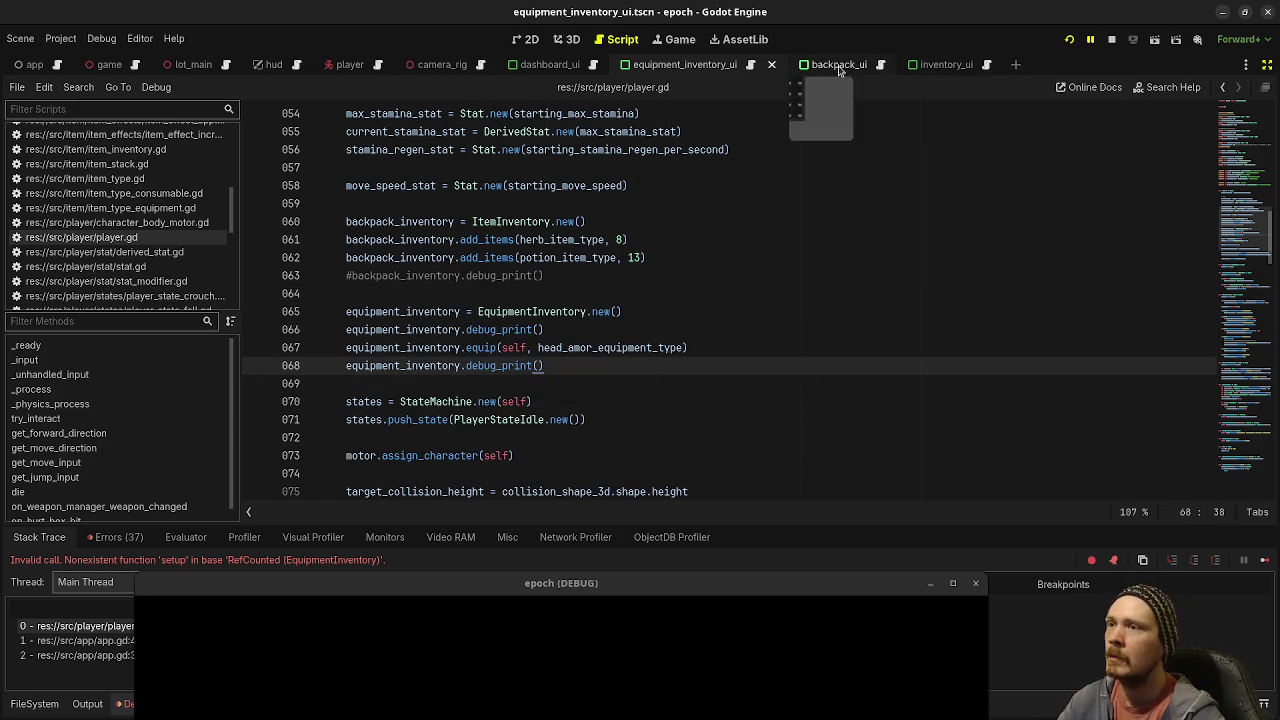
pyautogui.click(556, 64)
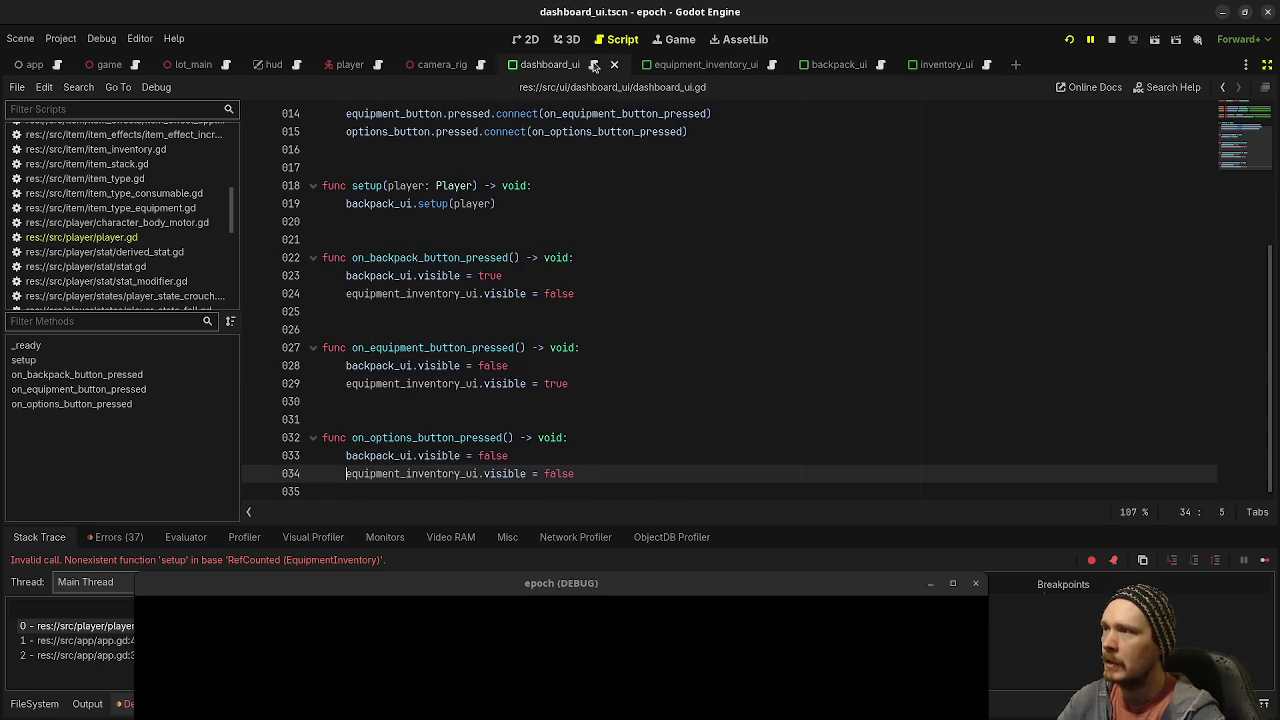
# Step: Stop the game and open the DashboardUI node's script from the 2D scene
pyautogui.click(1268, 64)
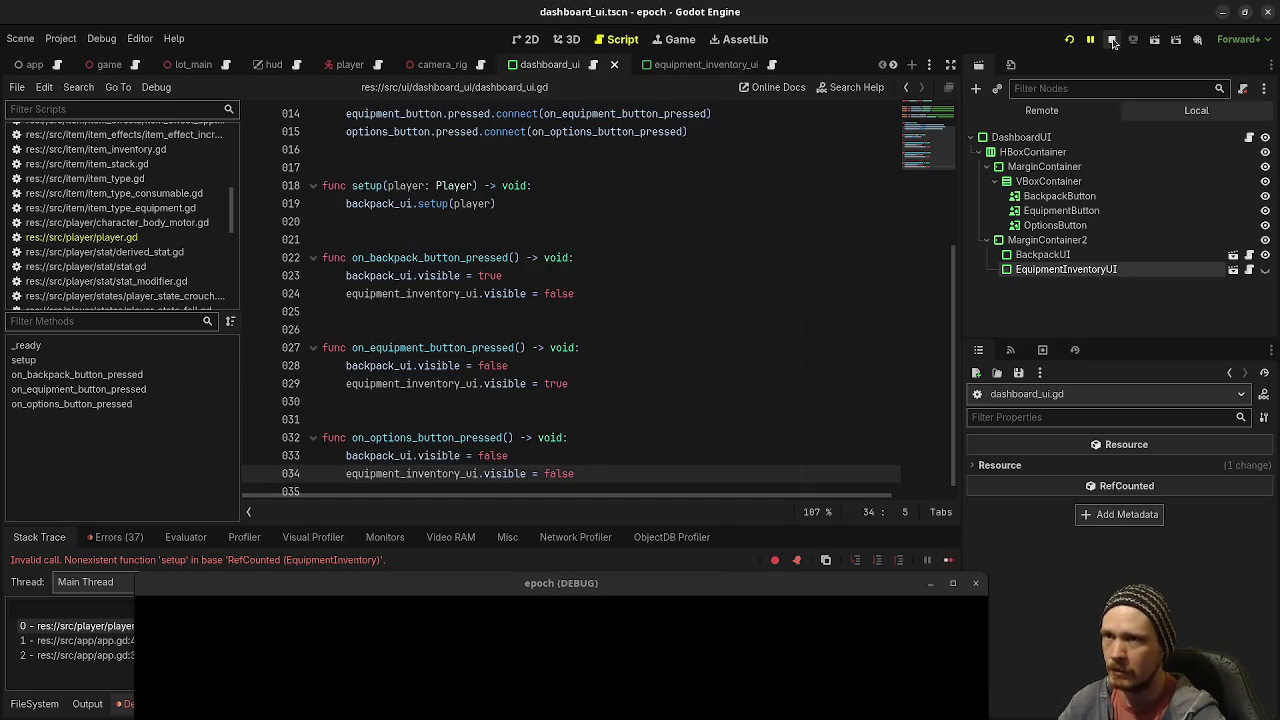
pyautogui.click(1111, 39)
pyautogui.click(570, 39)
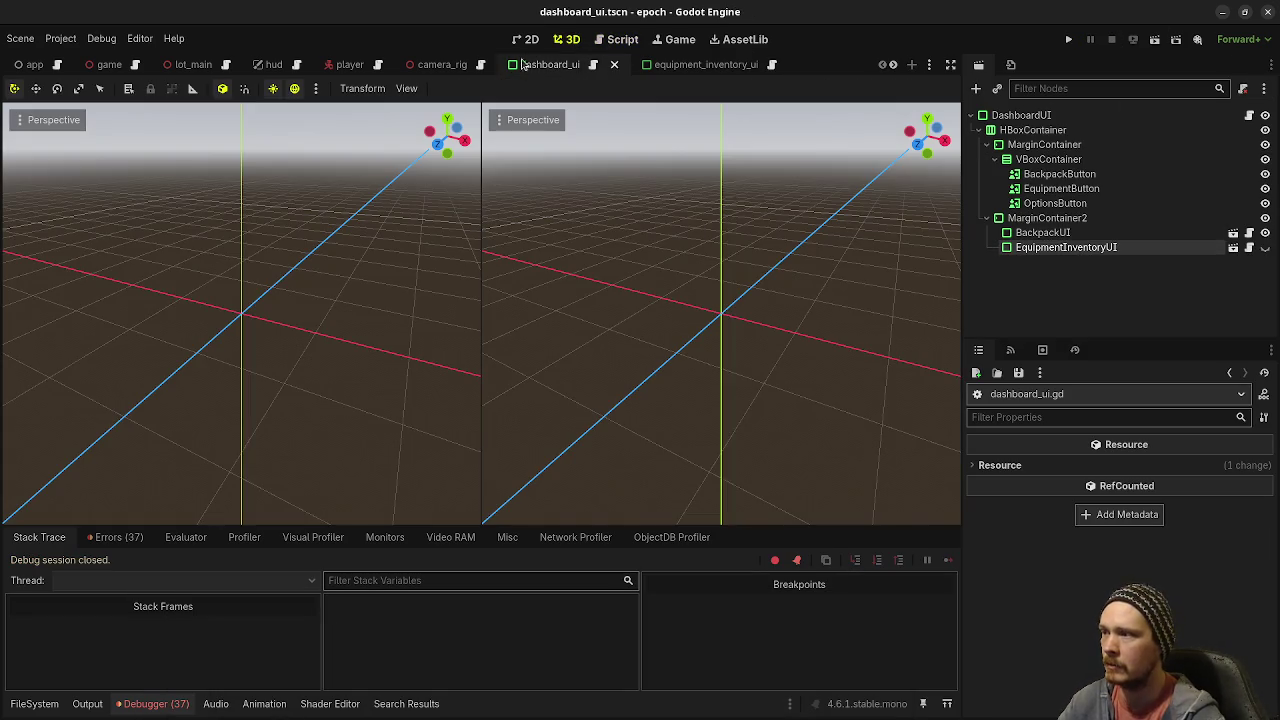
pyautogui.click(525, 42)
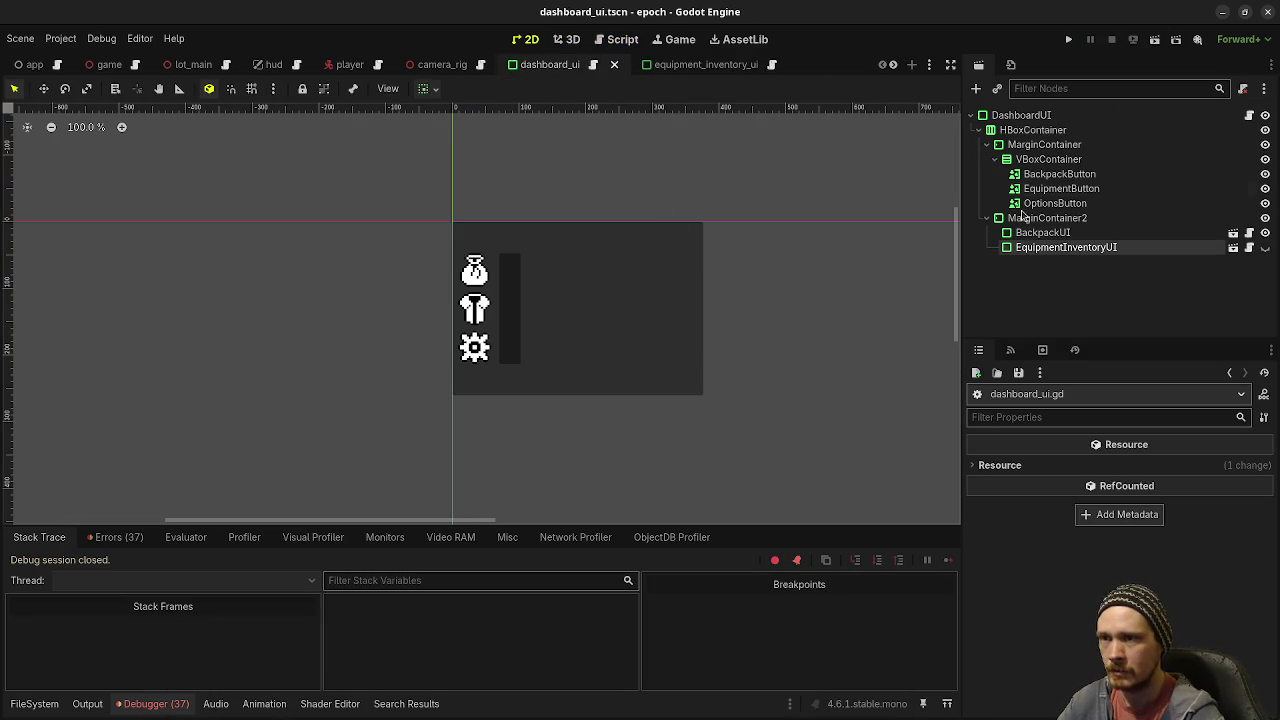
pyautogui.click(1249, 116)
pyautogui.scroll(5, 534, 278)
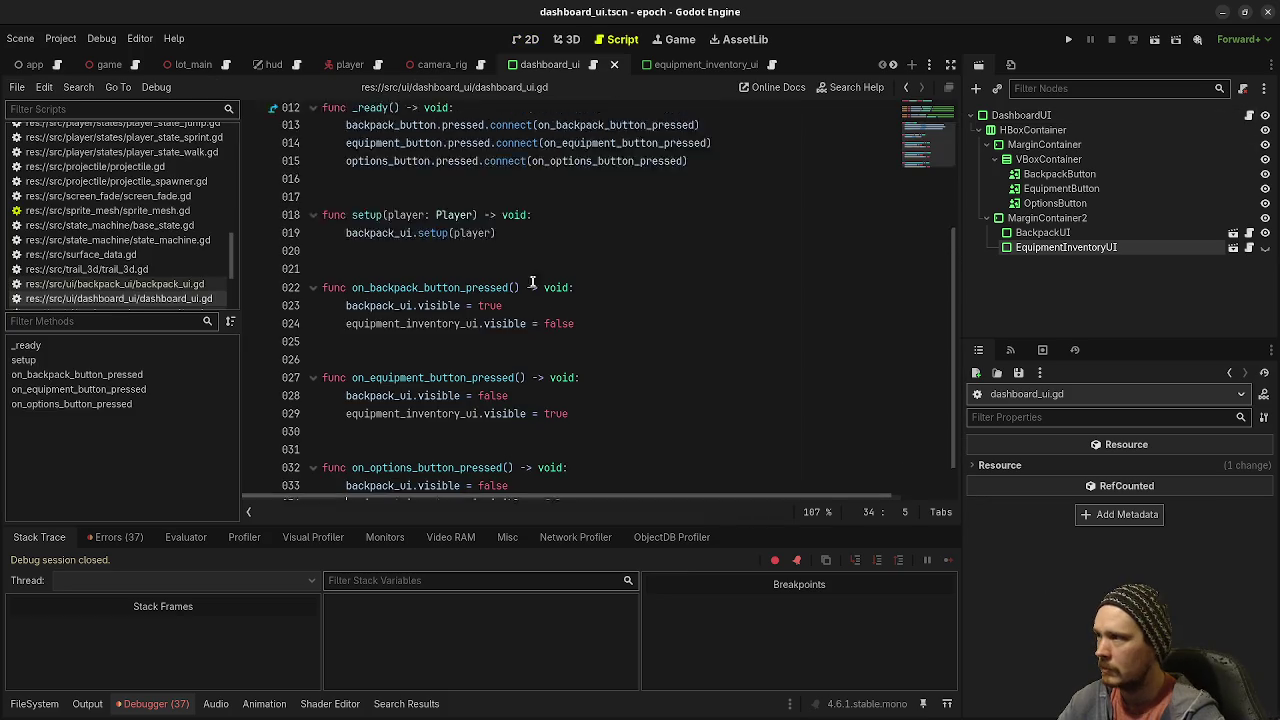
# Step: Try an equipment_inventory_ui.setup() call in _ready, then remove it again
pyautogui.doubleClick(505, 258)
pyautogui.hotkey('ctrl', 'c')
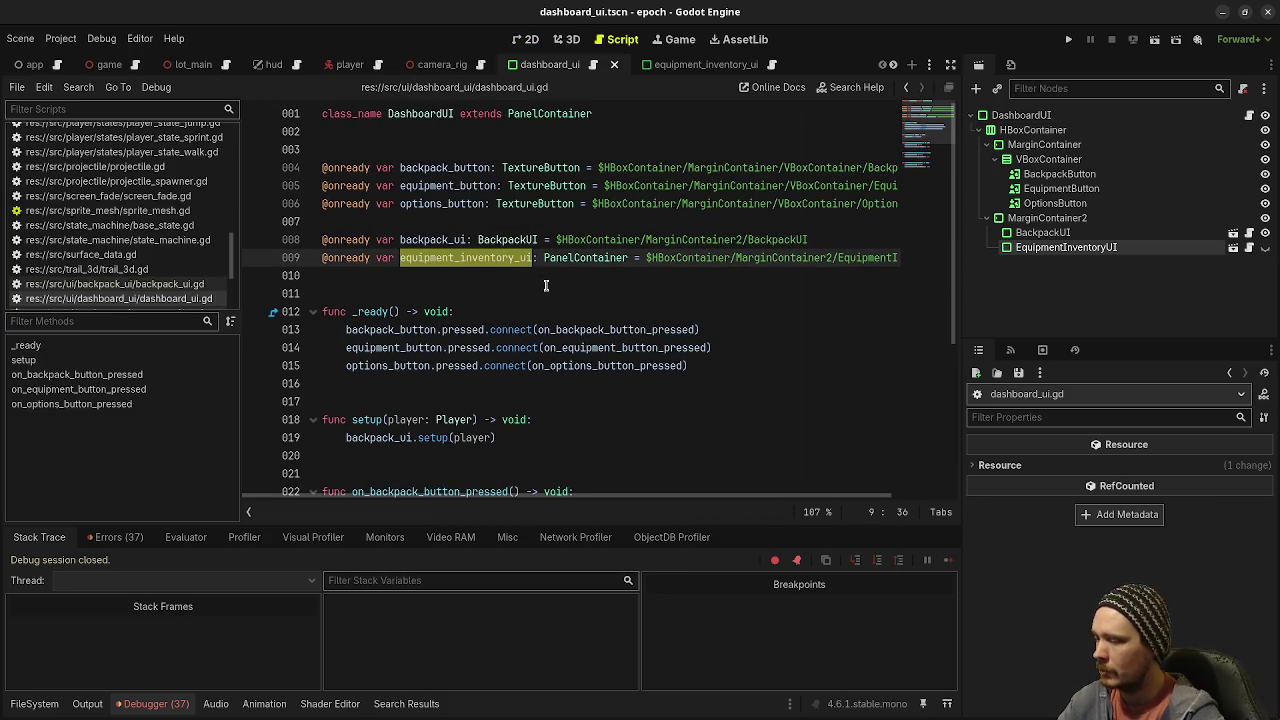
pyautogui.click(495, 313)
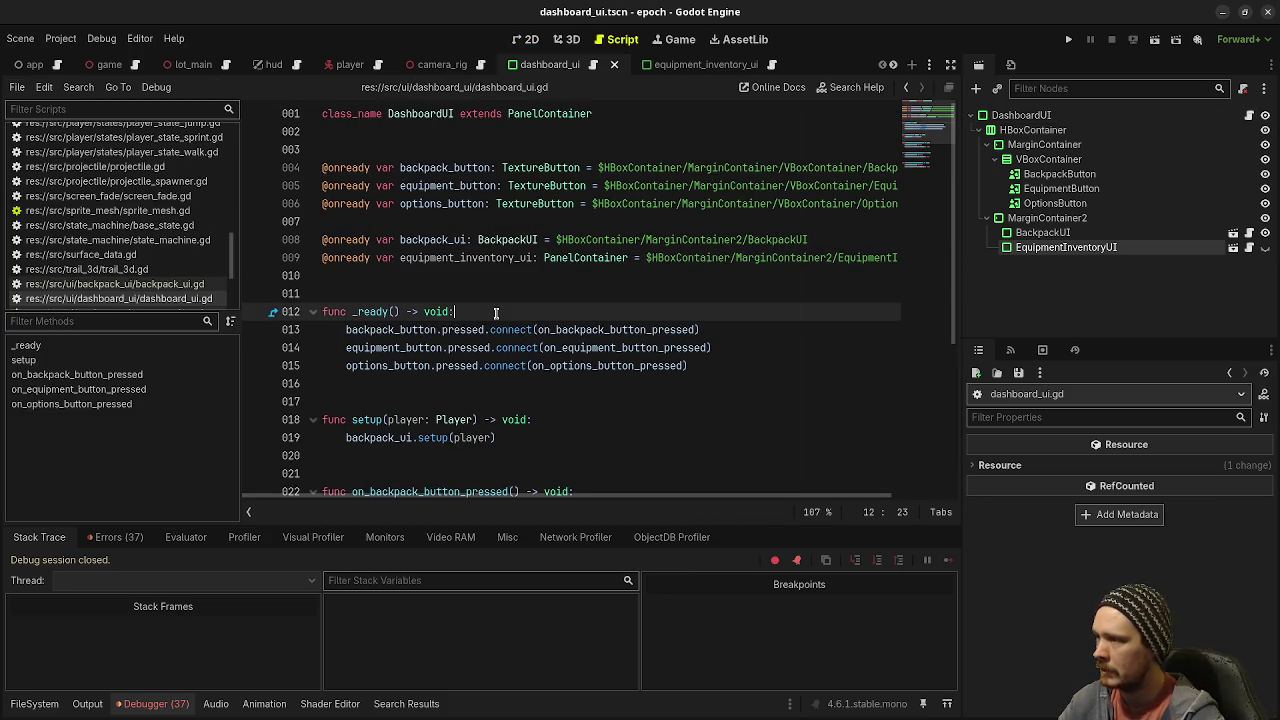
pyautogui.press('Return')
pyautogui.hotkey('ctrl', 'v')
pyautogui.write('.setup()')
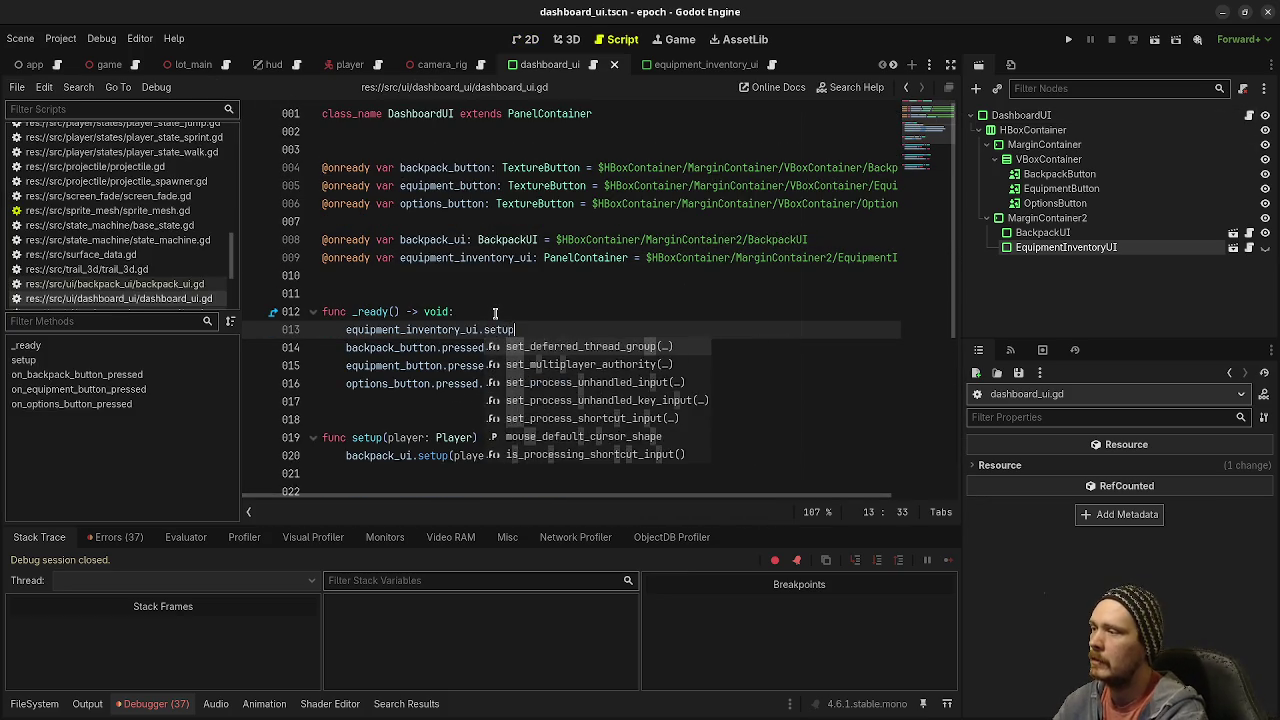
pyautogui.press('BackSpace')
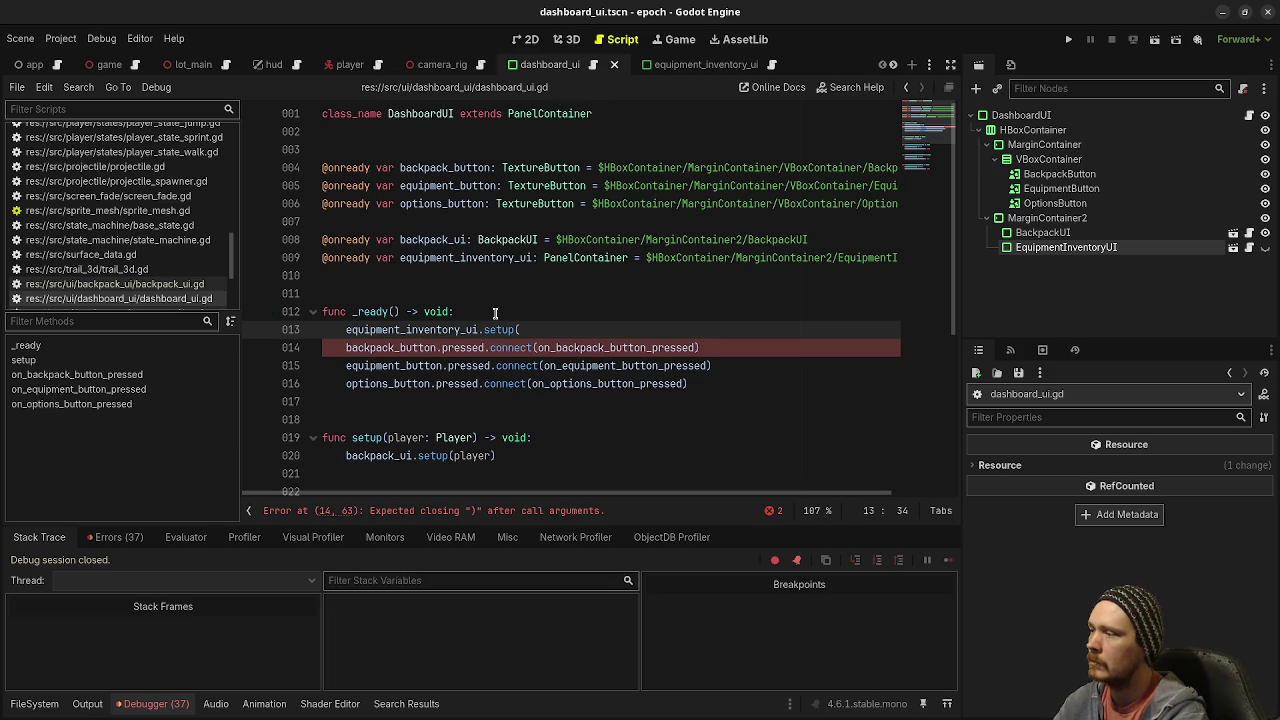
pyautogui.hotkey('ctrl', 'BackSpace')
pyautogui.hotkey('ctrl', 'BackSpace')
pyautogui.hotkey('ctrl', 'BackSpace')
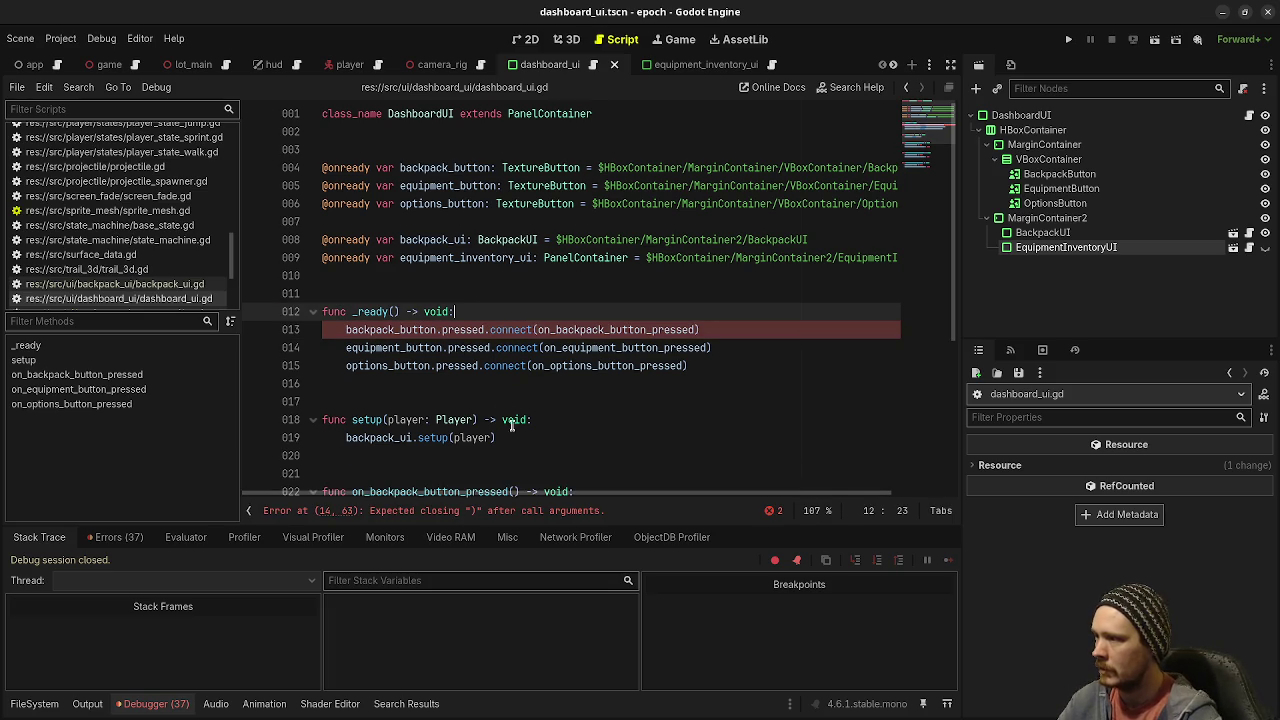
# Step: Add equipment_inventory_ui.setup(player) after the backpack setup call, then run the game
pyautogui.click(520, 440)
pyautogui.press('Return')
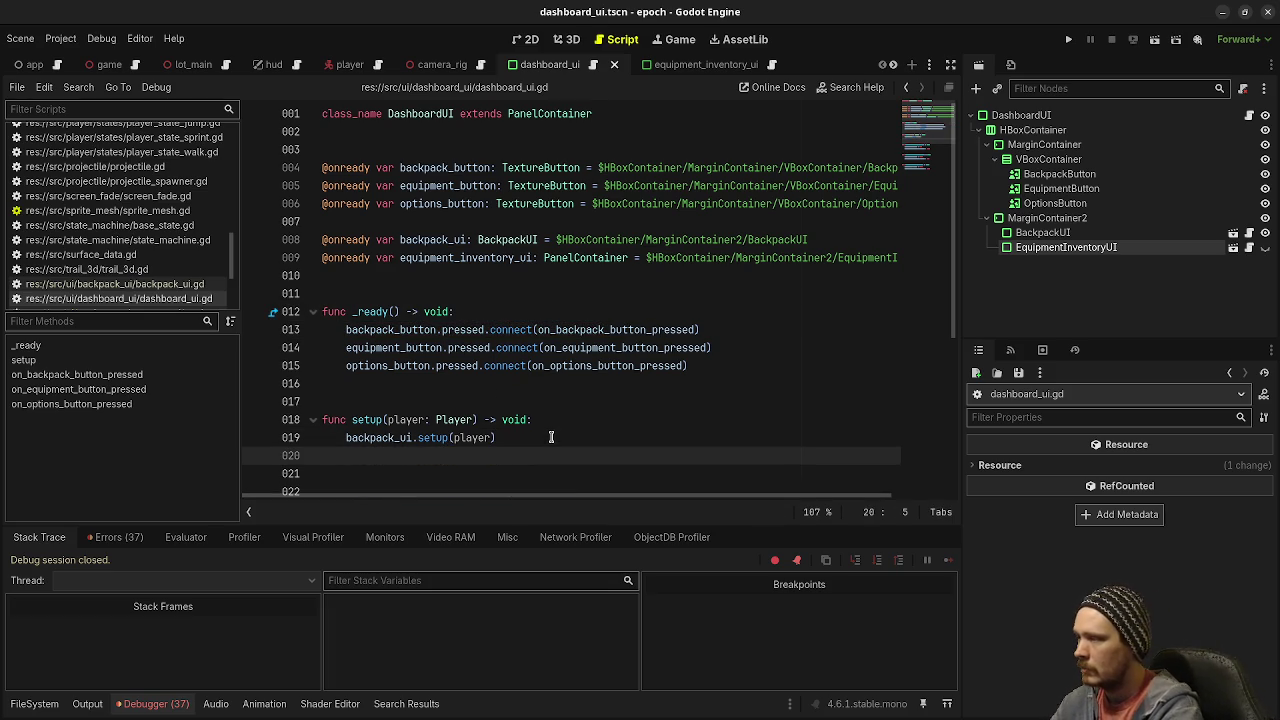
pyautogui.write('equipment_inventory_ui.setup(play')
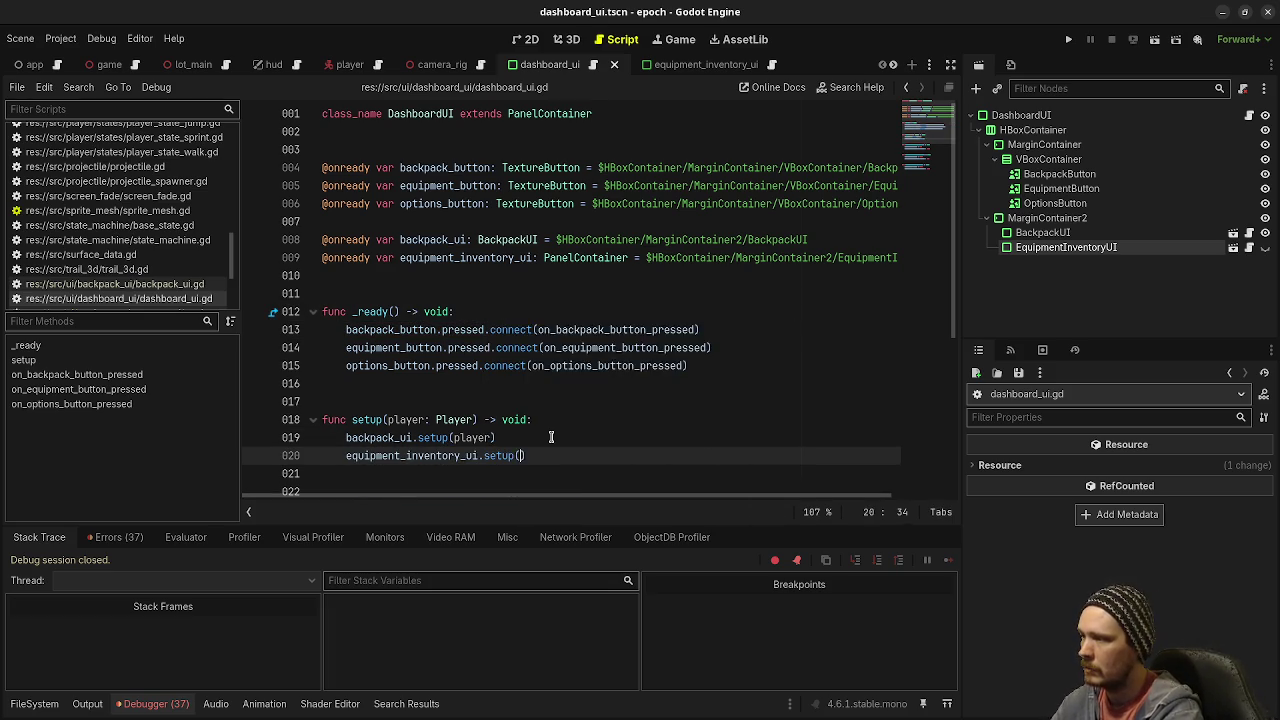
pyautogui.write('er)')
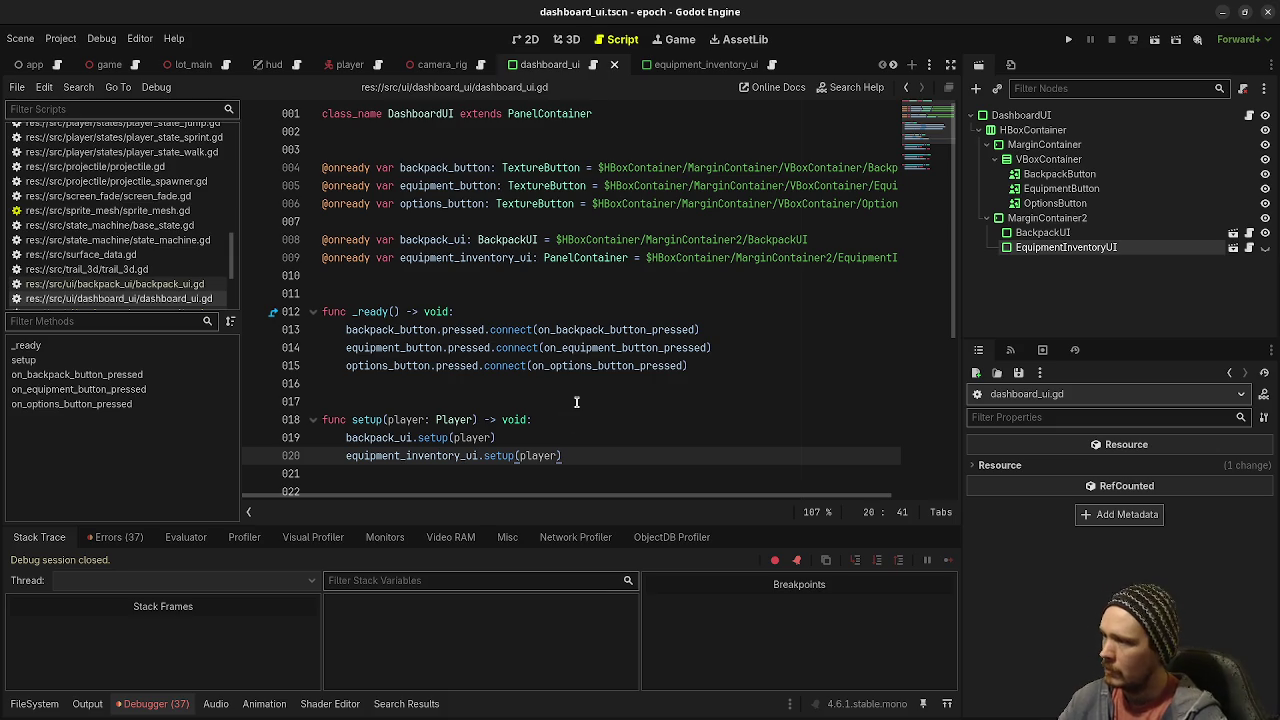
pyautogui.press('F5')
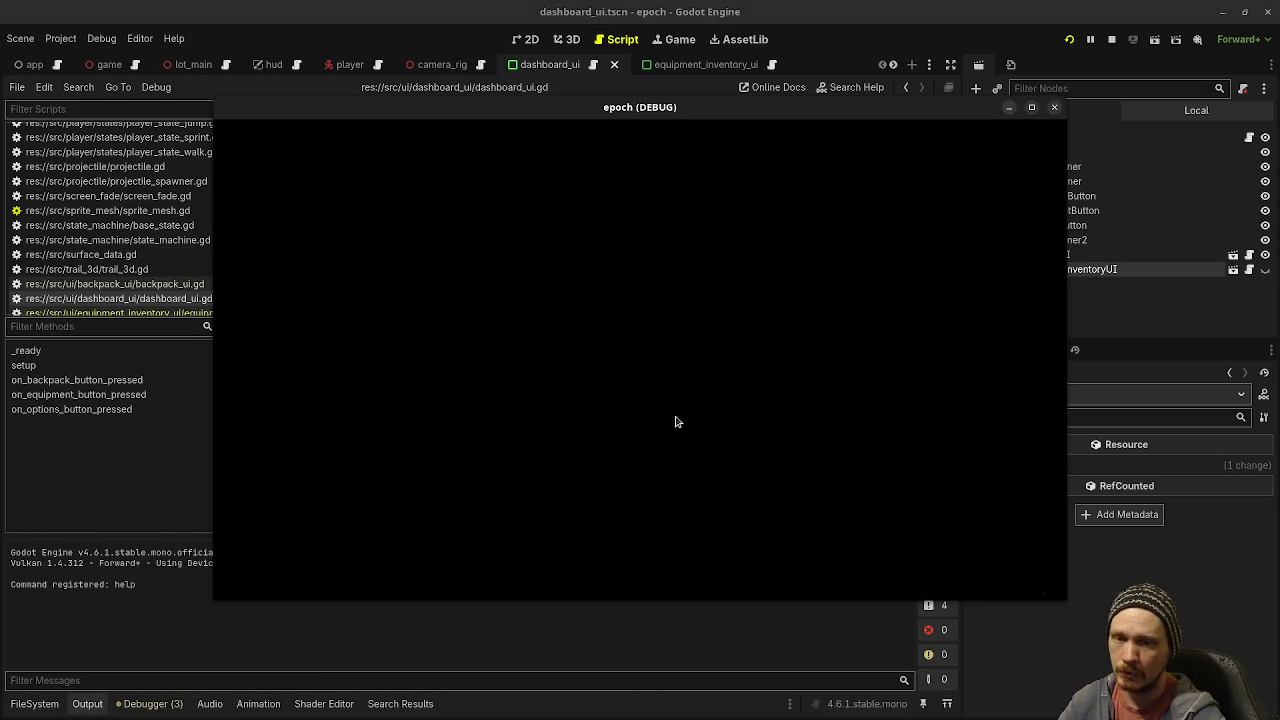
# Step: Move the game window aside, open player.gd, and jump to the erroring line from the debugger
pyautogui.moveTo(567, 117)
pyautogui.mouseDown()
pyautogui.moveTo(587, 672)
pyautogui.moveTo(527, 628)
pyautogui.mouseUp()
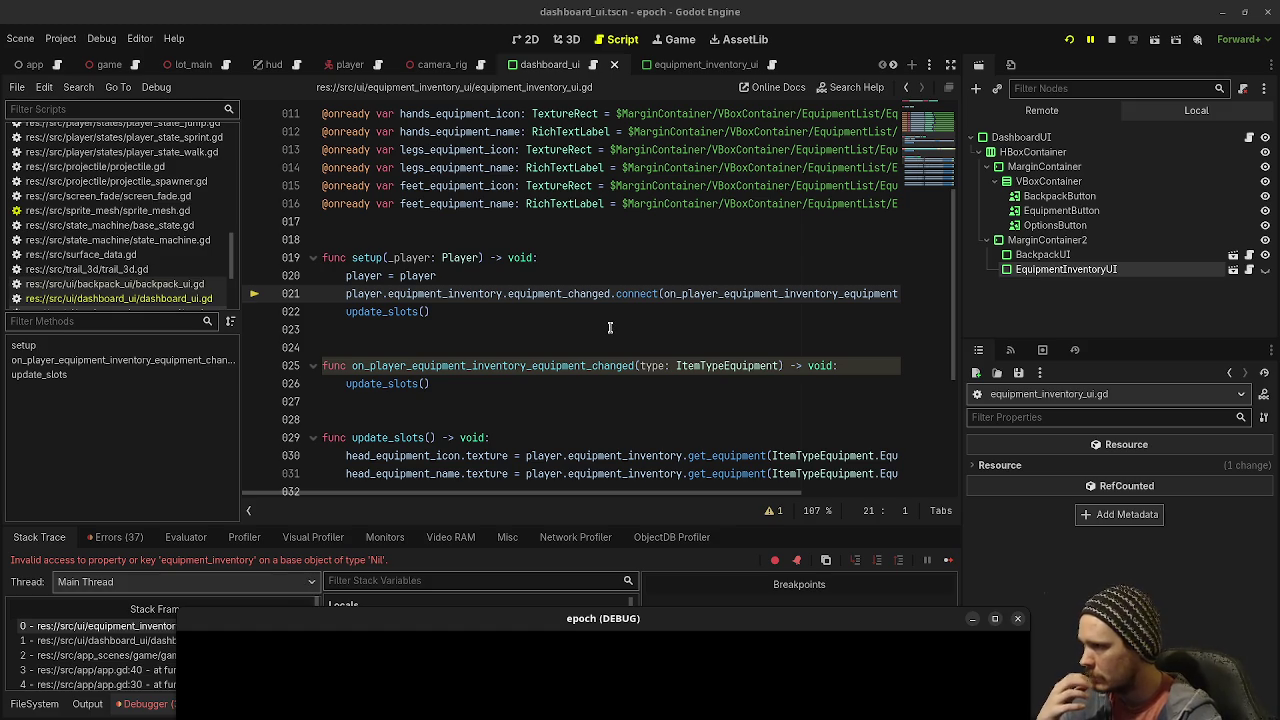
pyautogui.scroll(5, 150, 220)
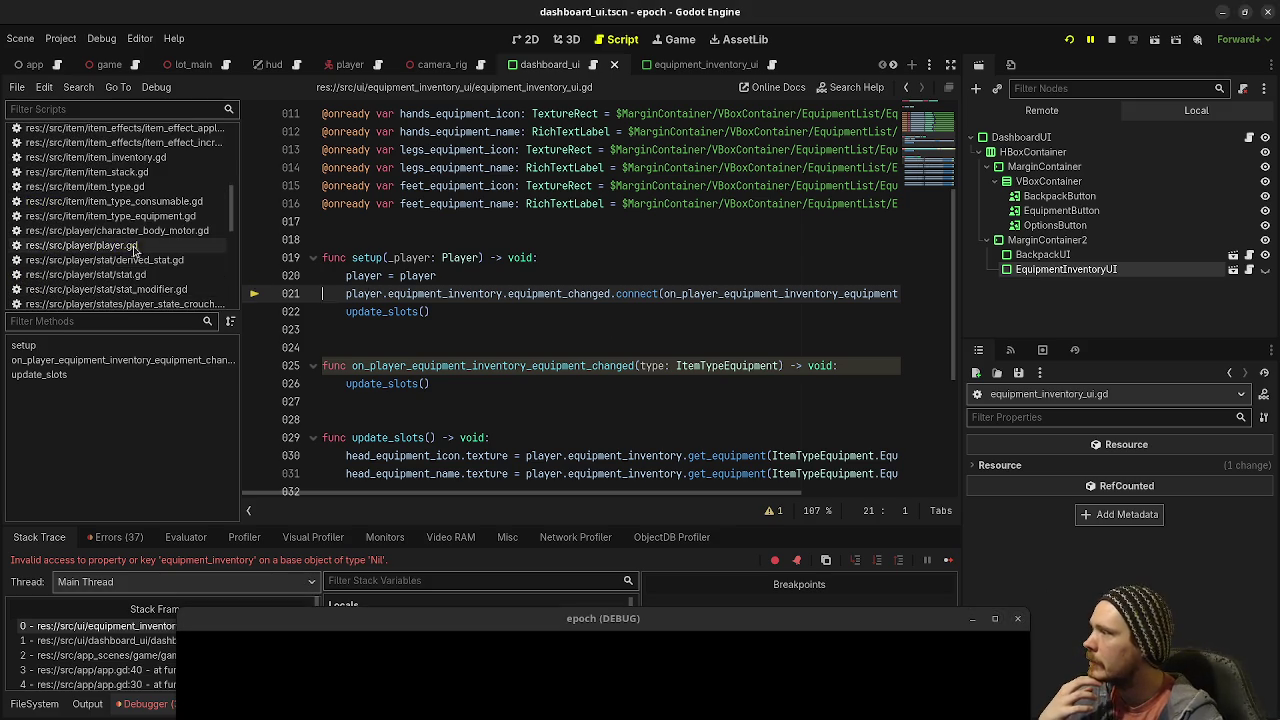
pyautogui.click(82, 245)
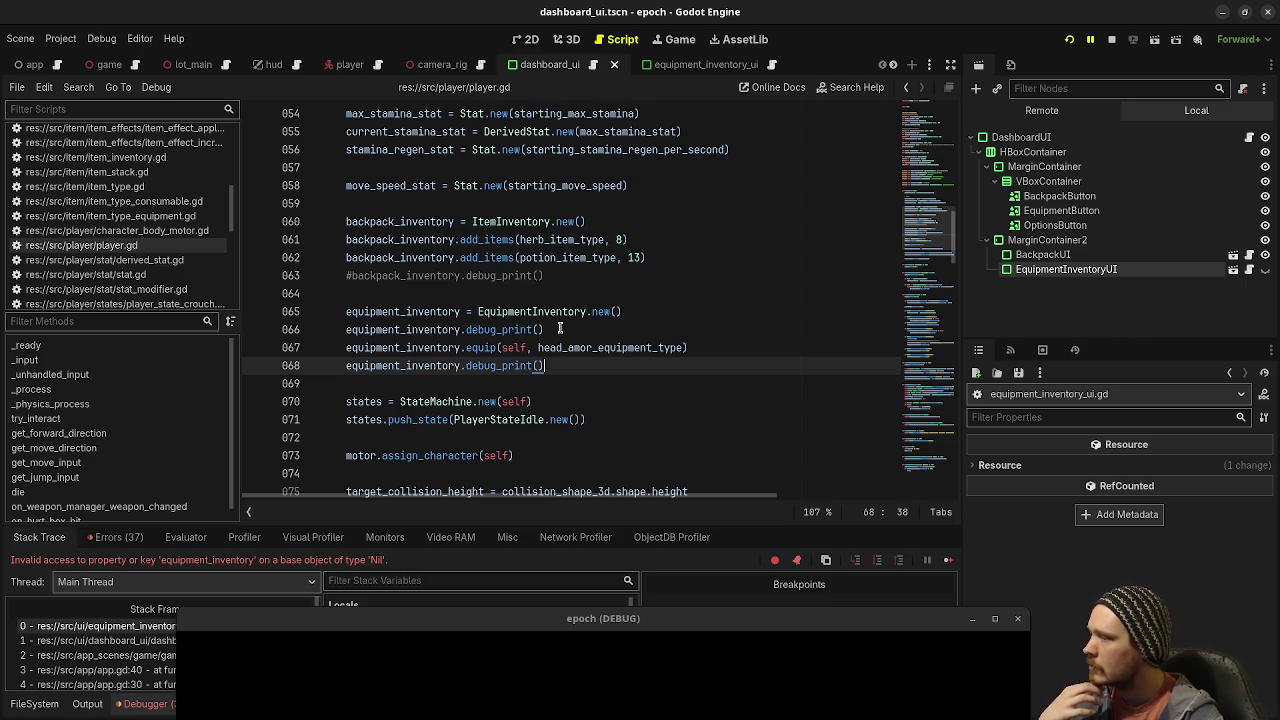
pyautogui.scroll(-2, 560, 328)
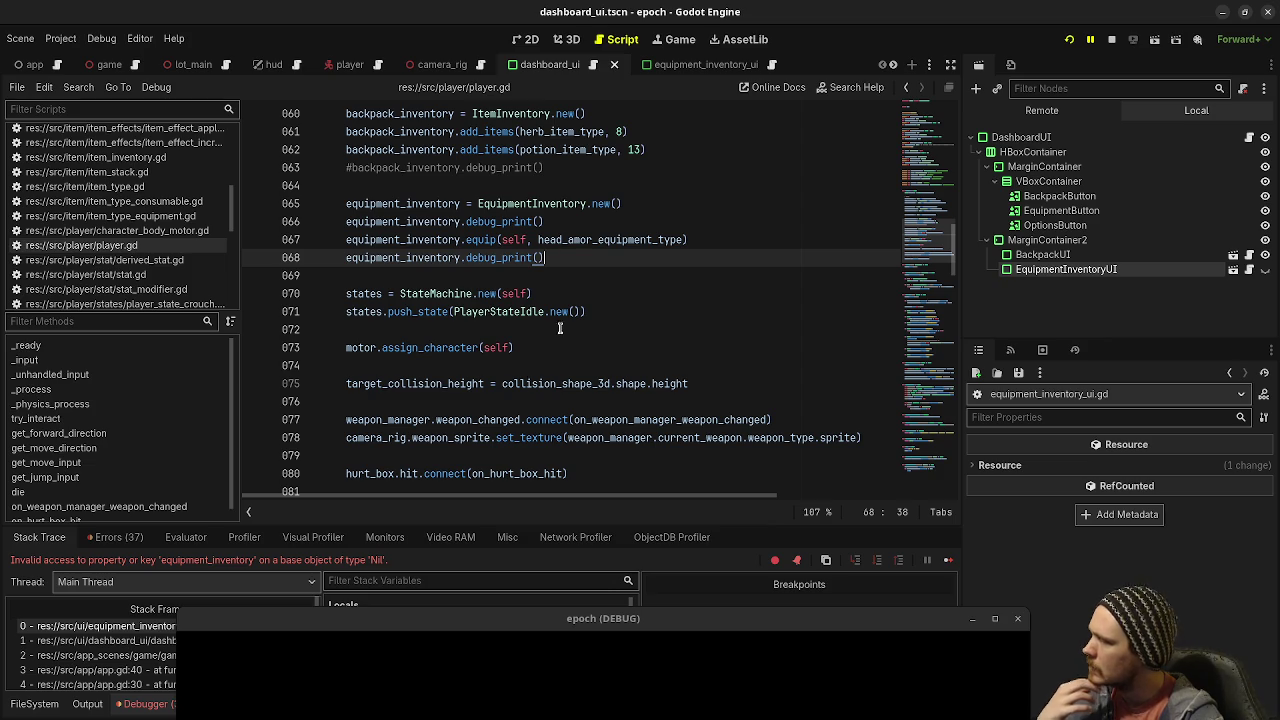
pyautogui.click(225, 620)
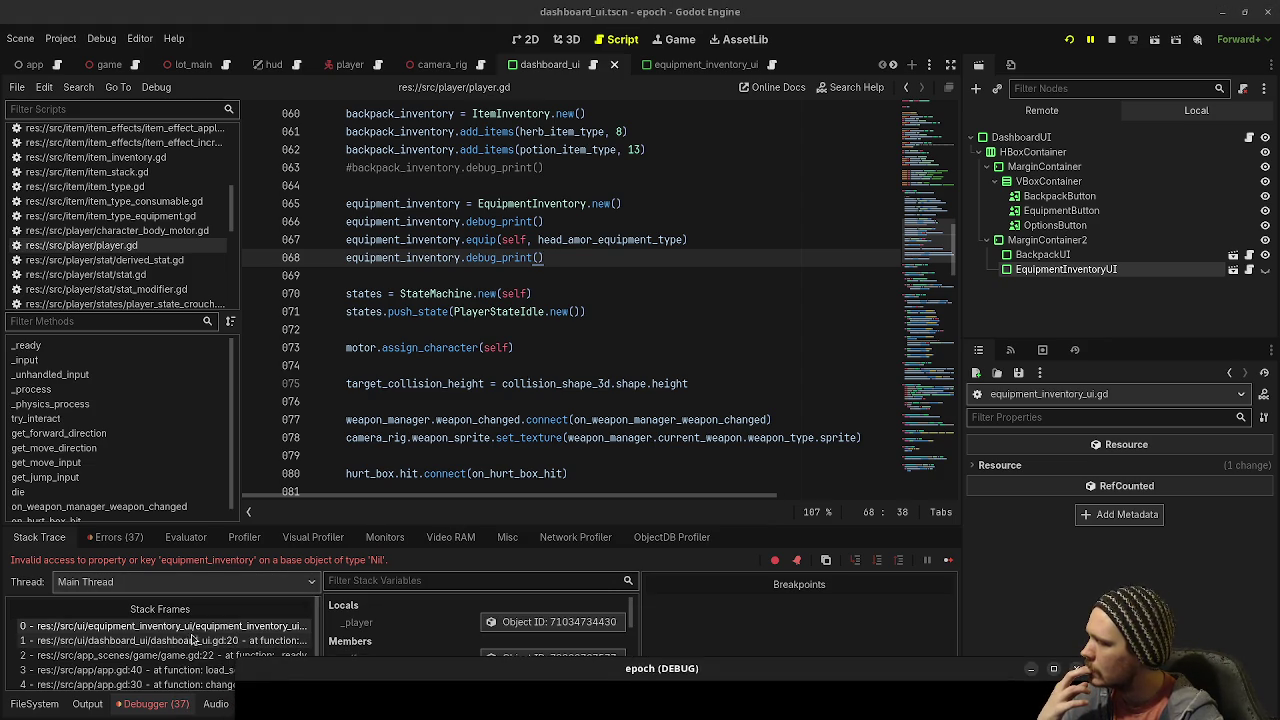
pyautogui.click(196, 627)
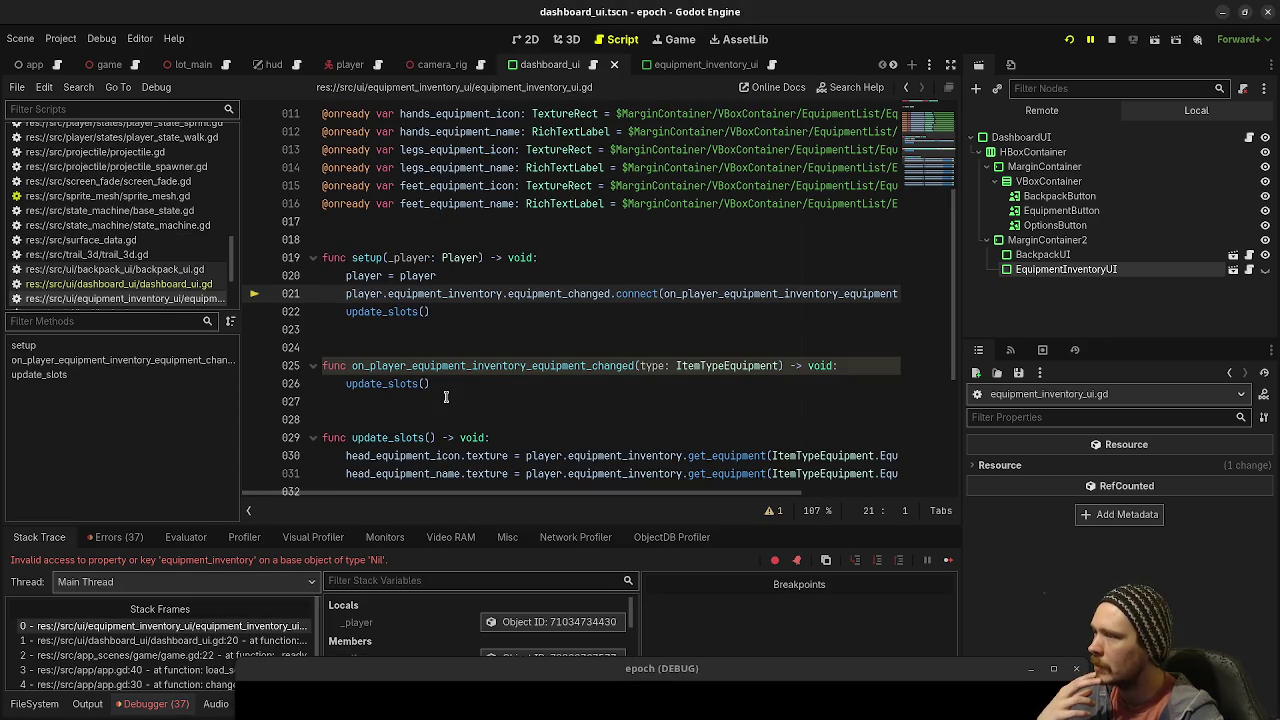
pyautogui.moveTo(405, 293)
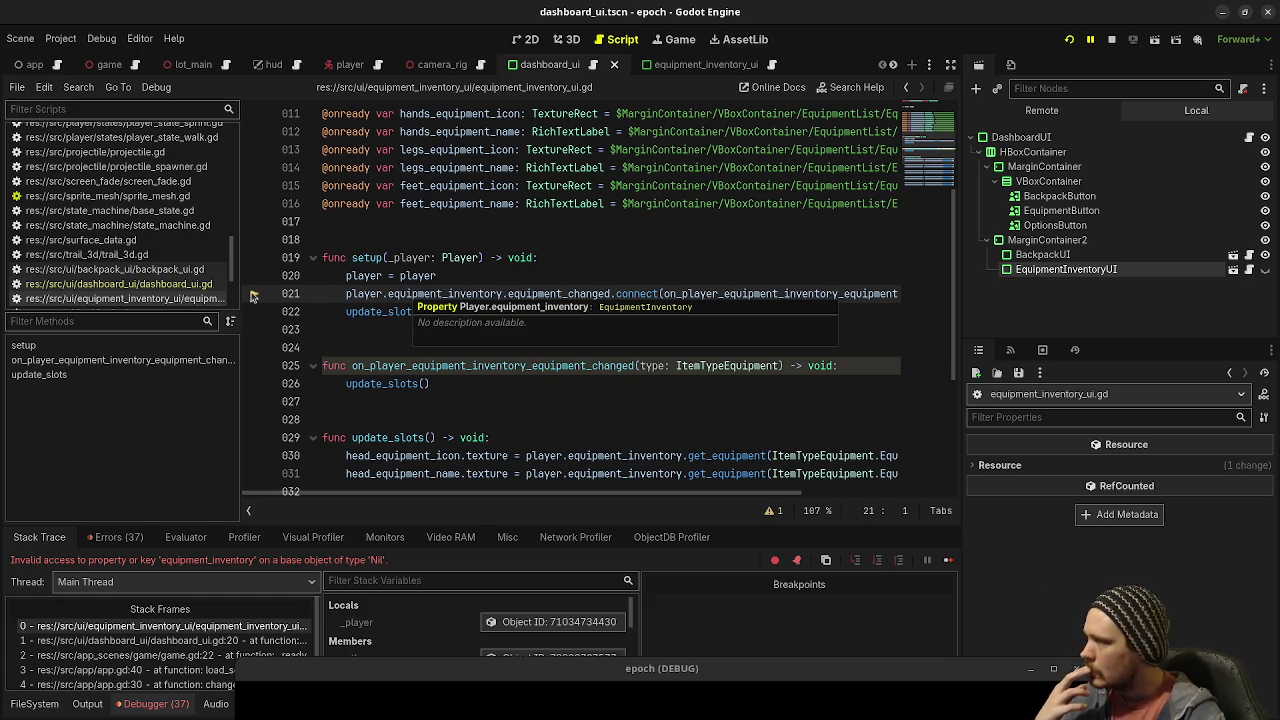
pyautogui.scroll(5, 193, 247)
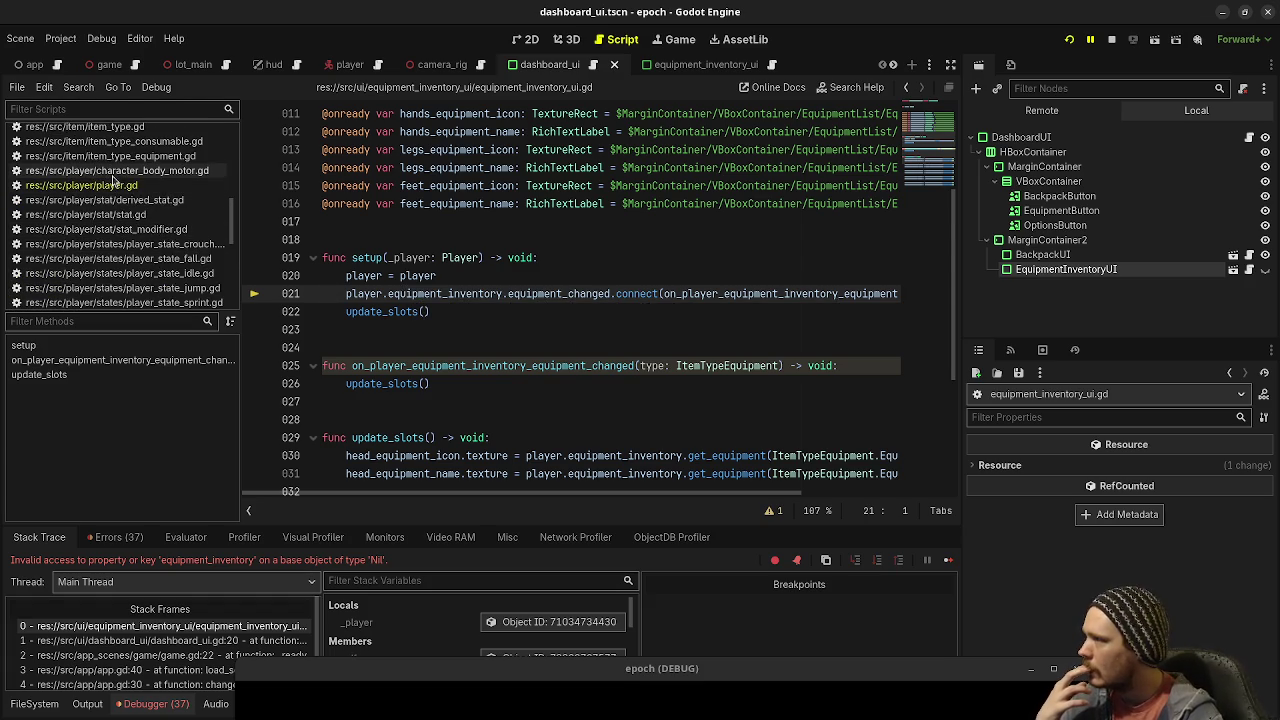
# Step: Recheck player.gd, then view the game scene and return to the dashboard_ui scene
pyautogui.click(80, 185)
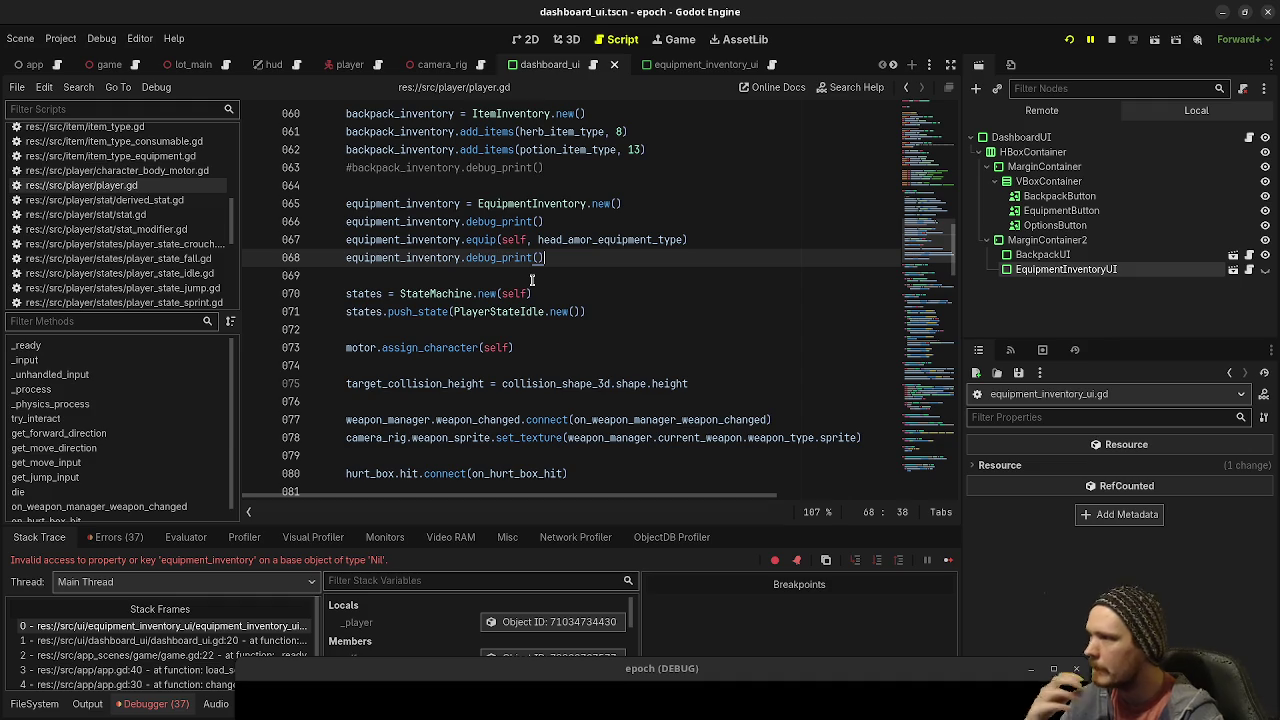
pyautogui.moveTo(481, 258)
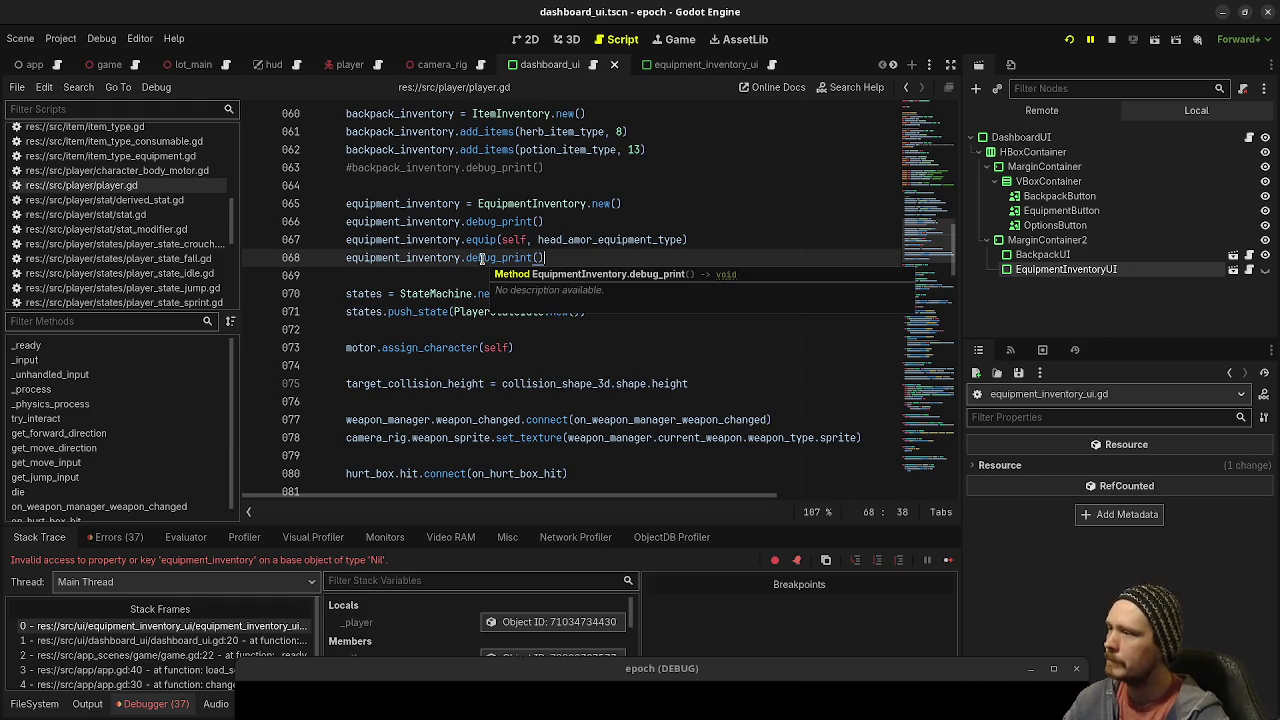
pyautogui.scroll(7, 481, 258)
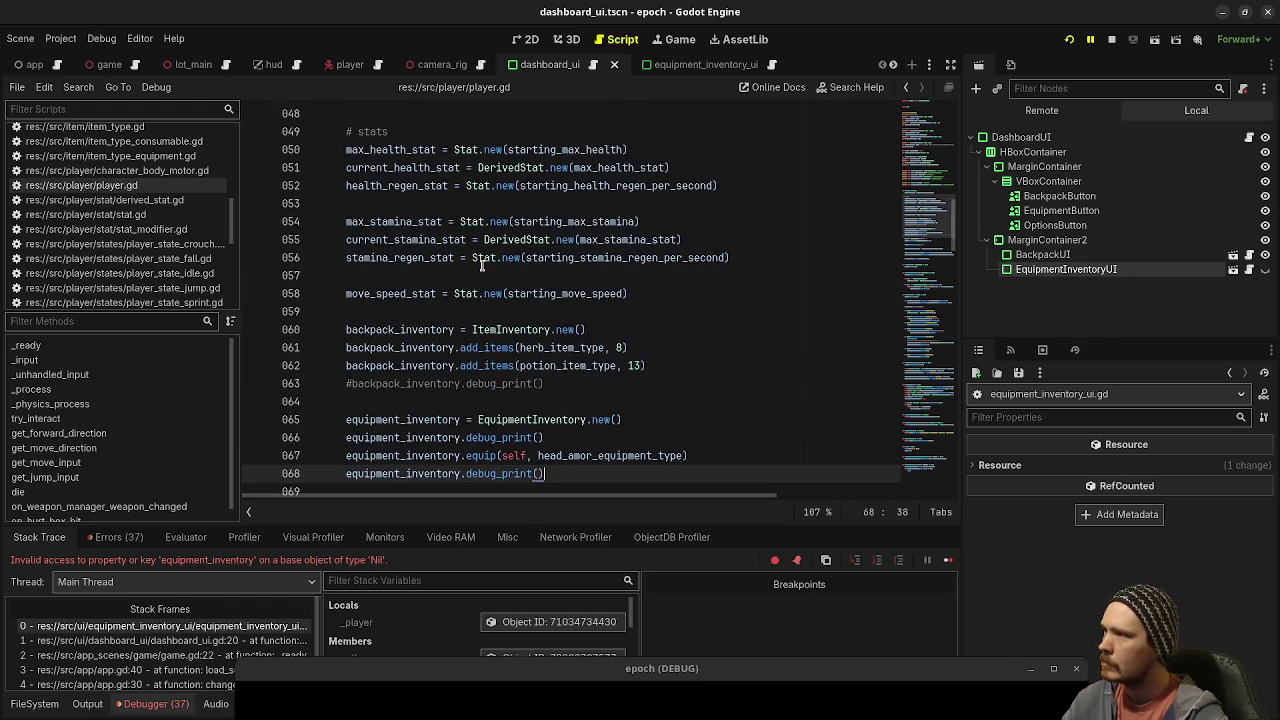
pyautogui.scroll(-7, 481, 265)
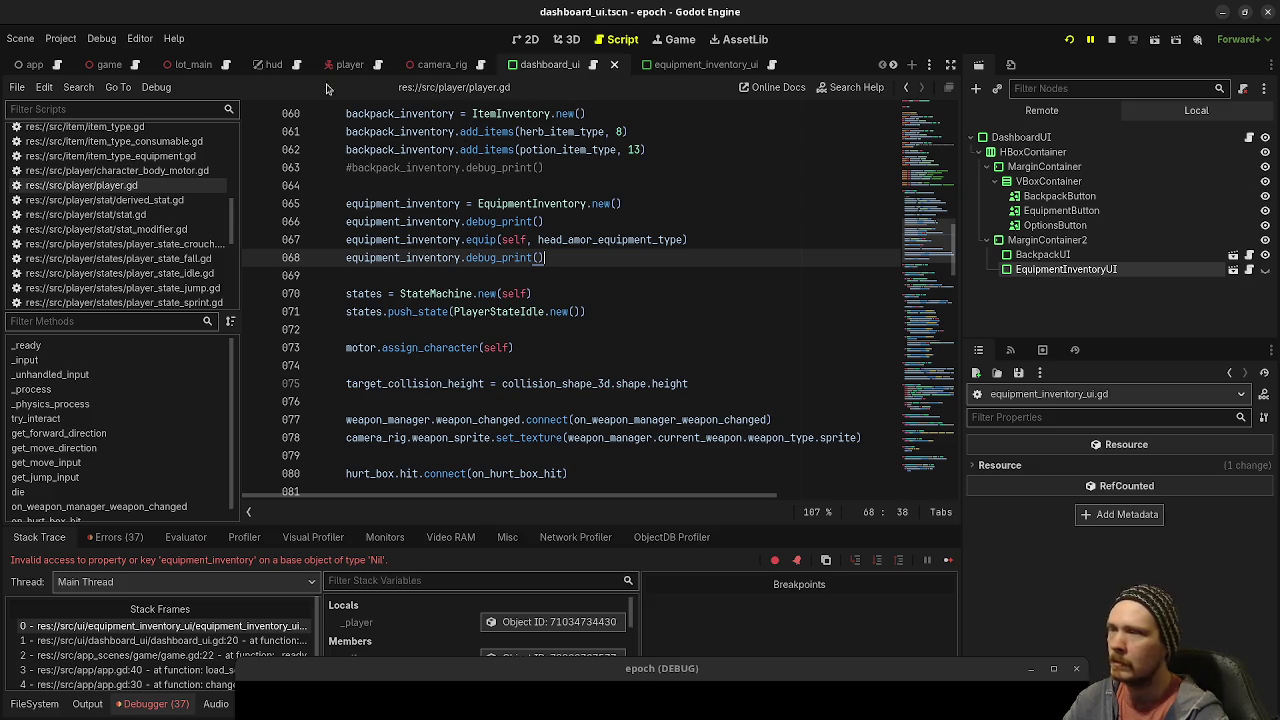
pyautogui.click(104, 66)
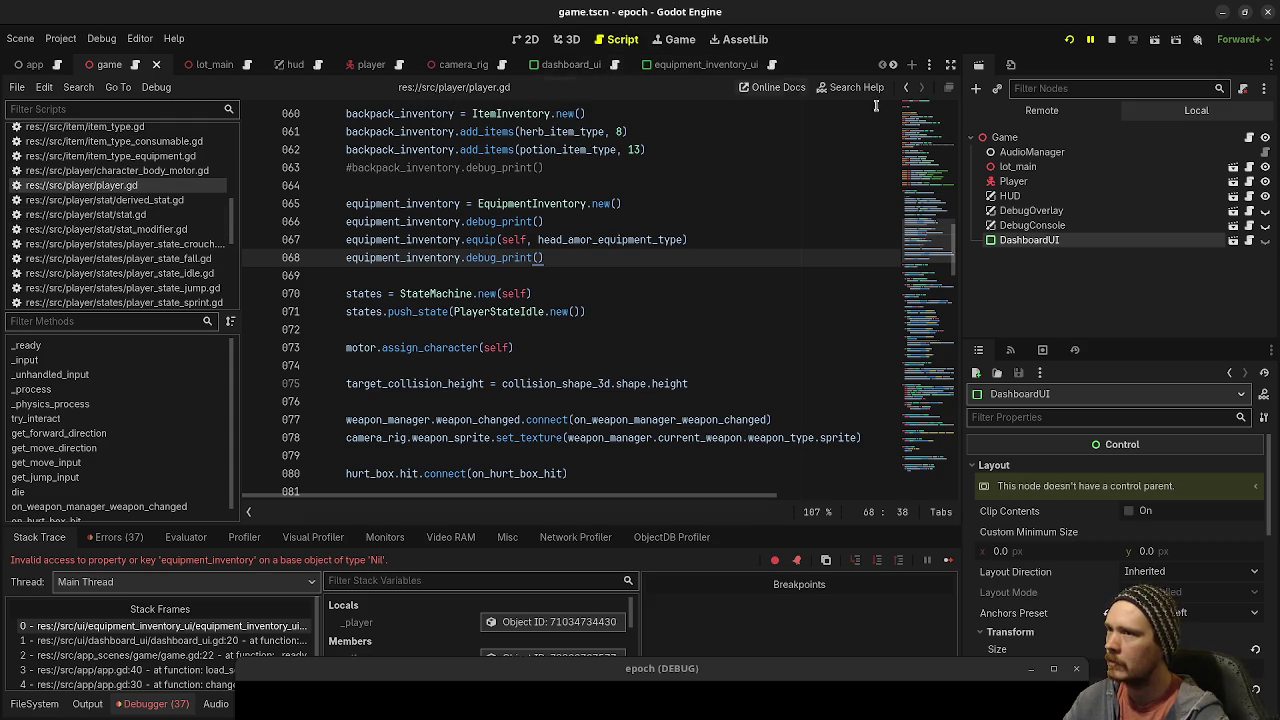
pyautogui.click(571, 66)
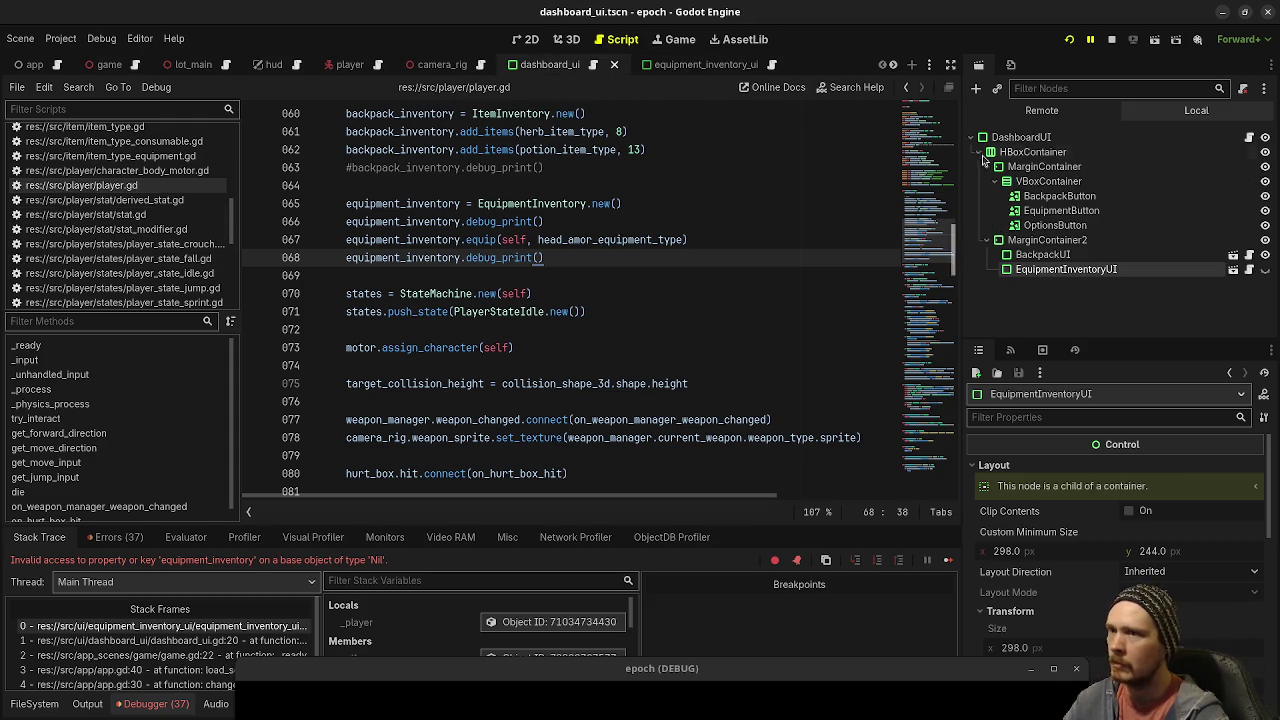
# Step: Inspect backpack_ui.gd's setup use of backpack_inventory, then go back to equipment_inventory_ui.gd
pyautogui.click(1233, 258)
pyautogui.click(1248, 139)
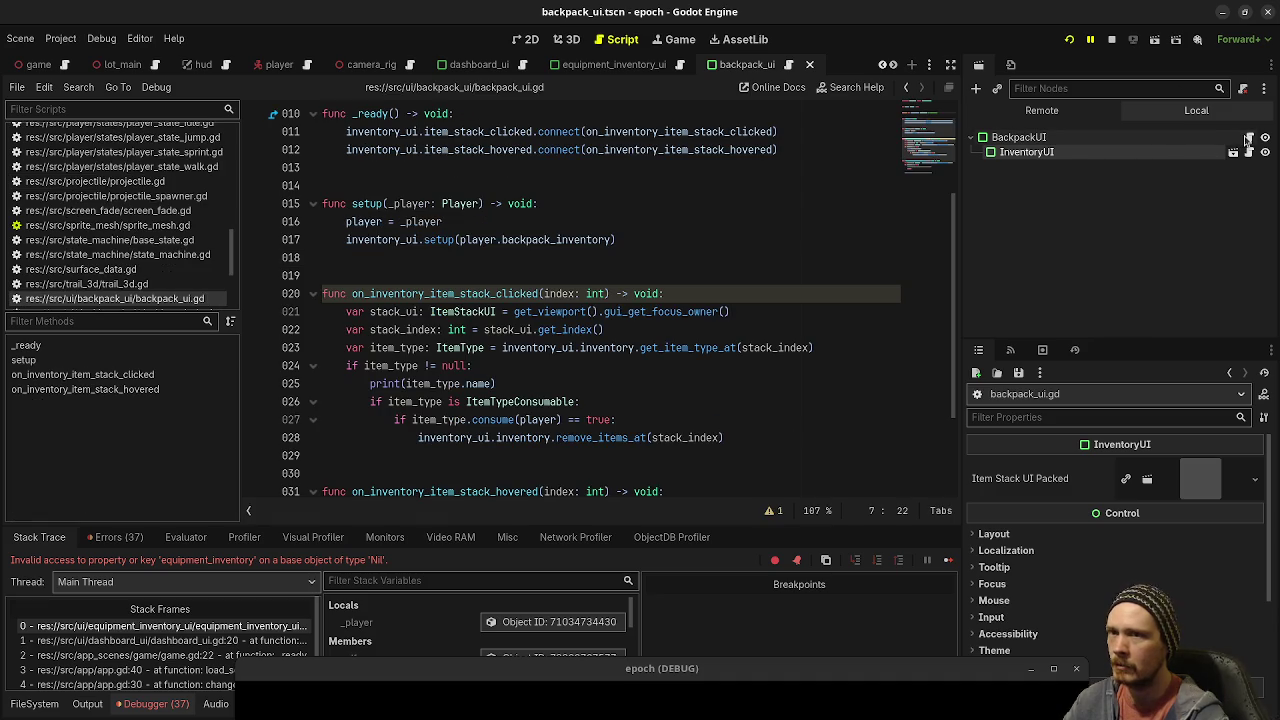
pyautogui.scroll(1, 506, 255)
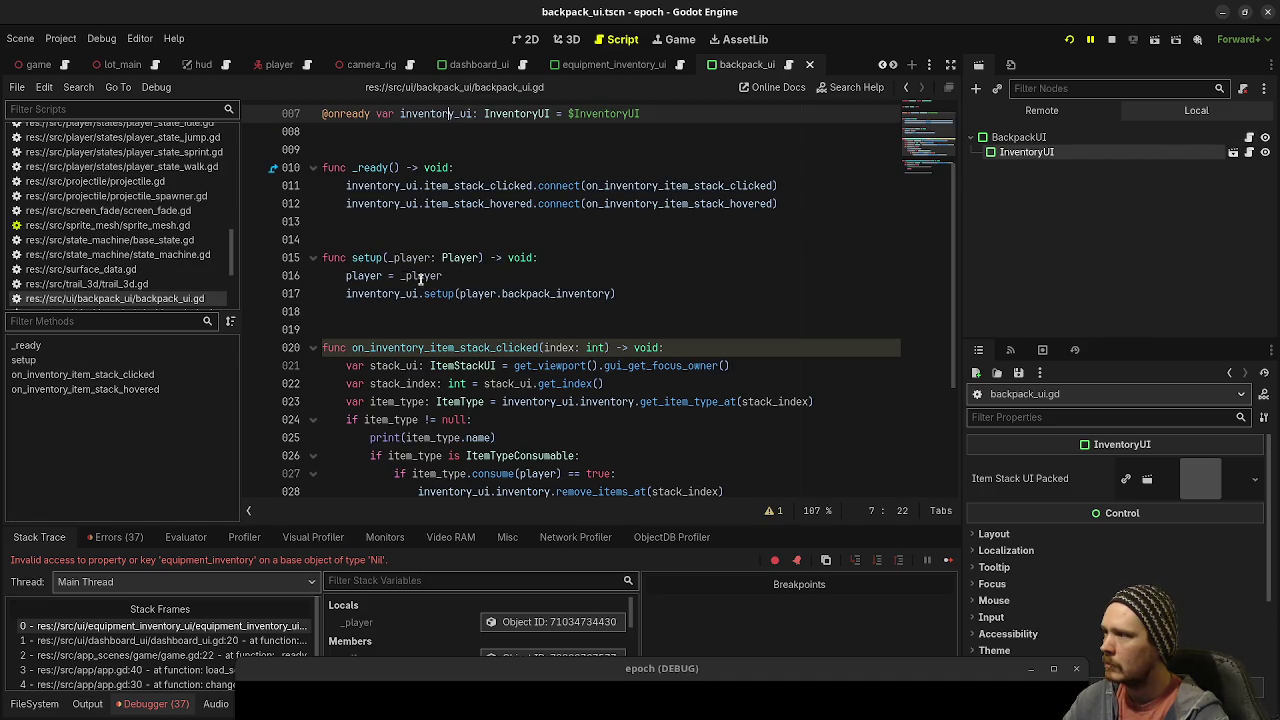
pyautogui.moveTo(430, 284)
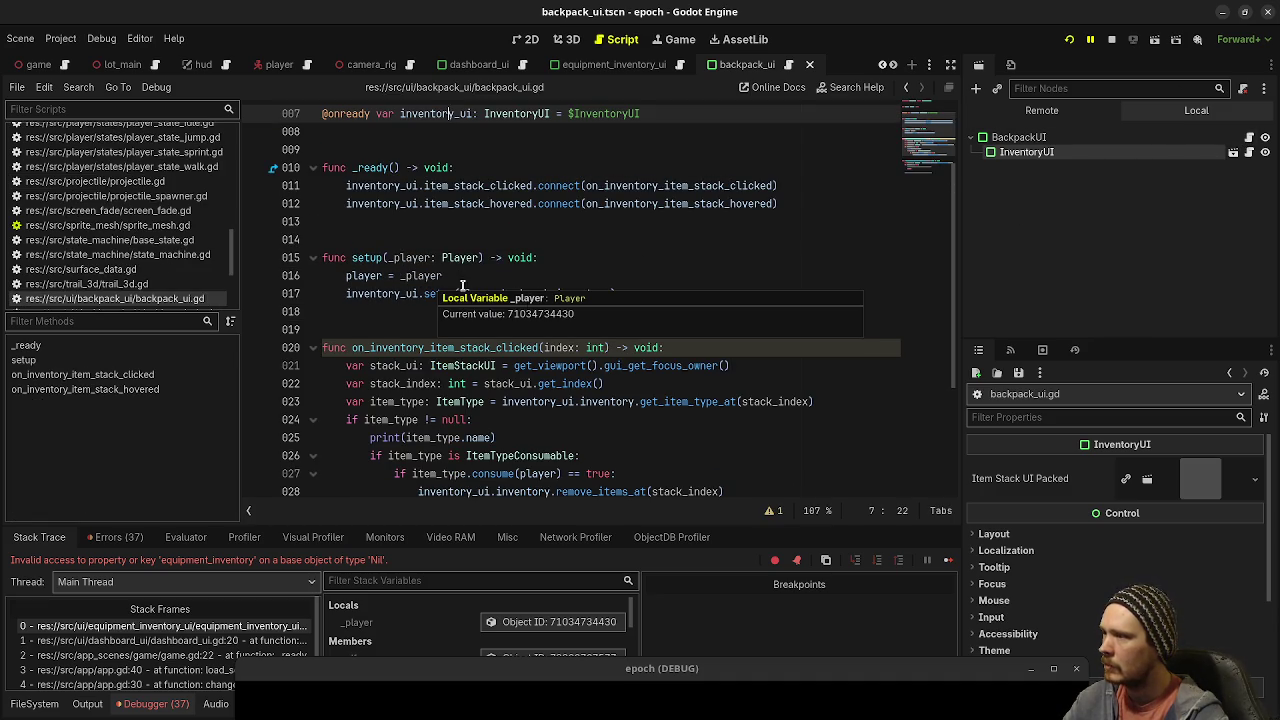
pyautogui.click(544, 293)
pyautogui.doubleClick(544, 293)
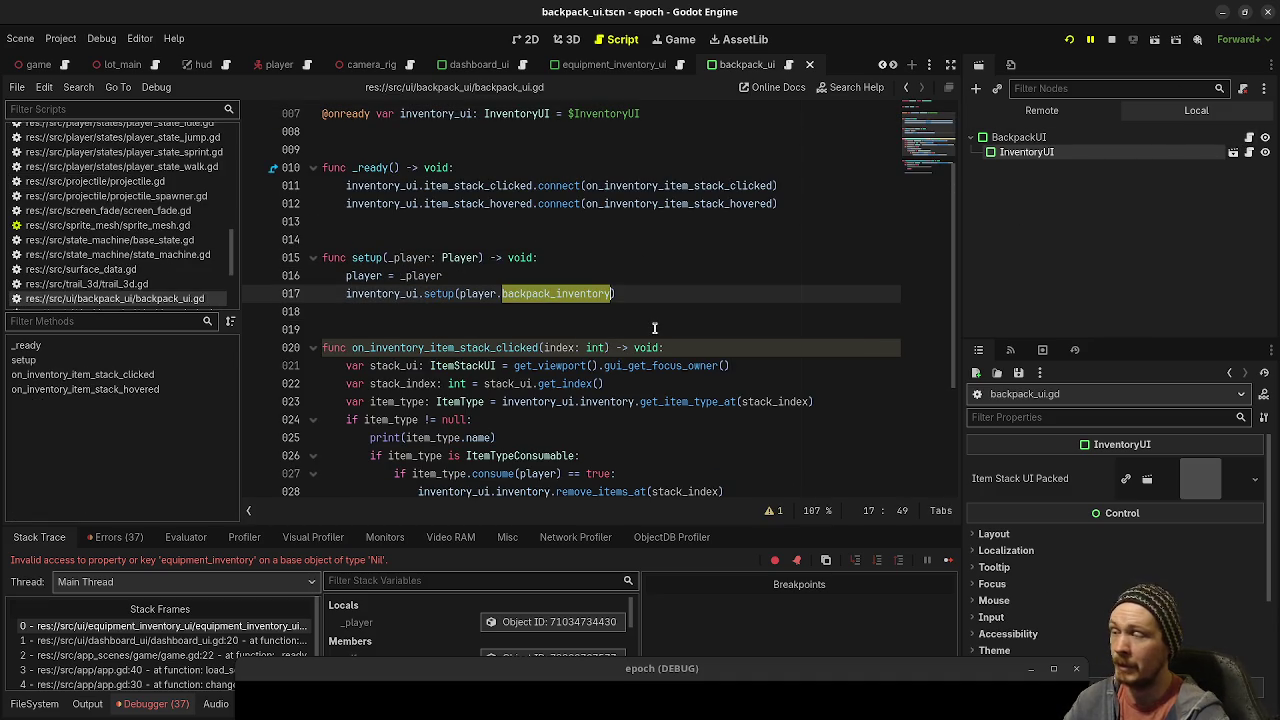
pyautogui.hotkey('alt', 'Left')
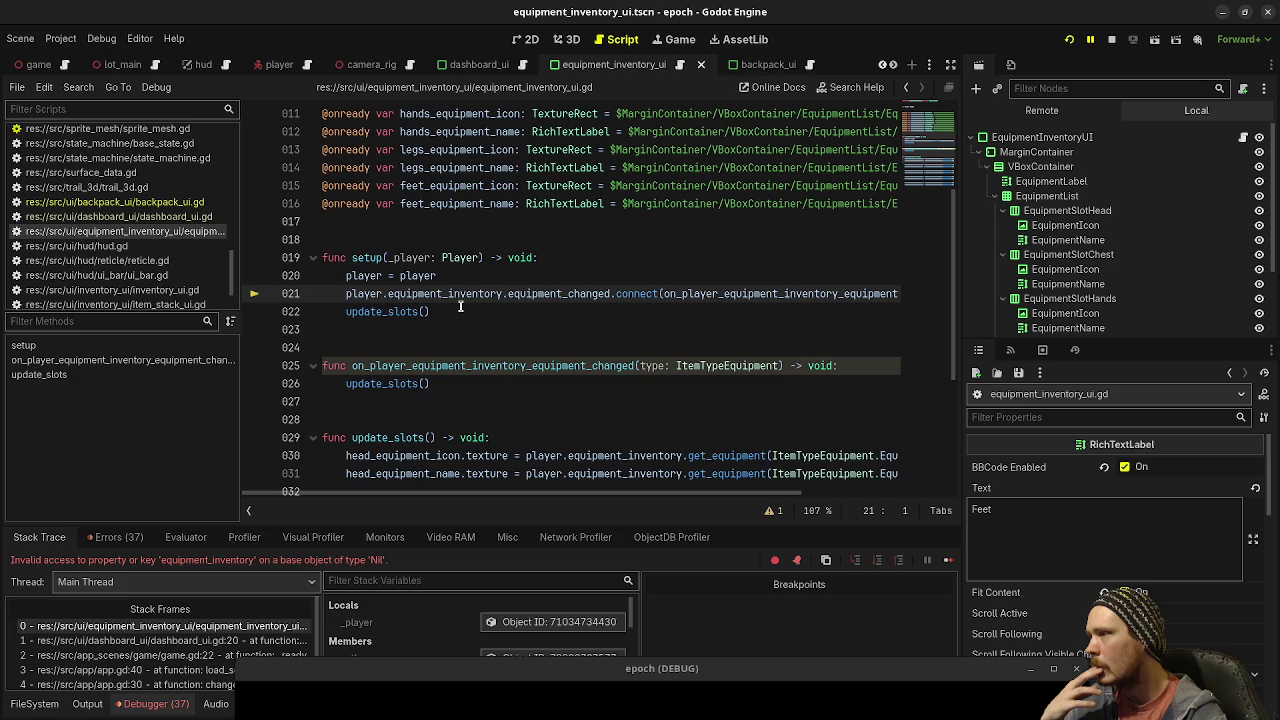
# Step: Change player to _player on line 20 and restart the game
pyautogui.click(401, 276)
pyautogui.write('_')
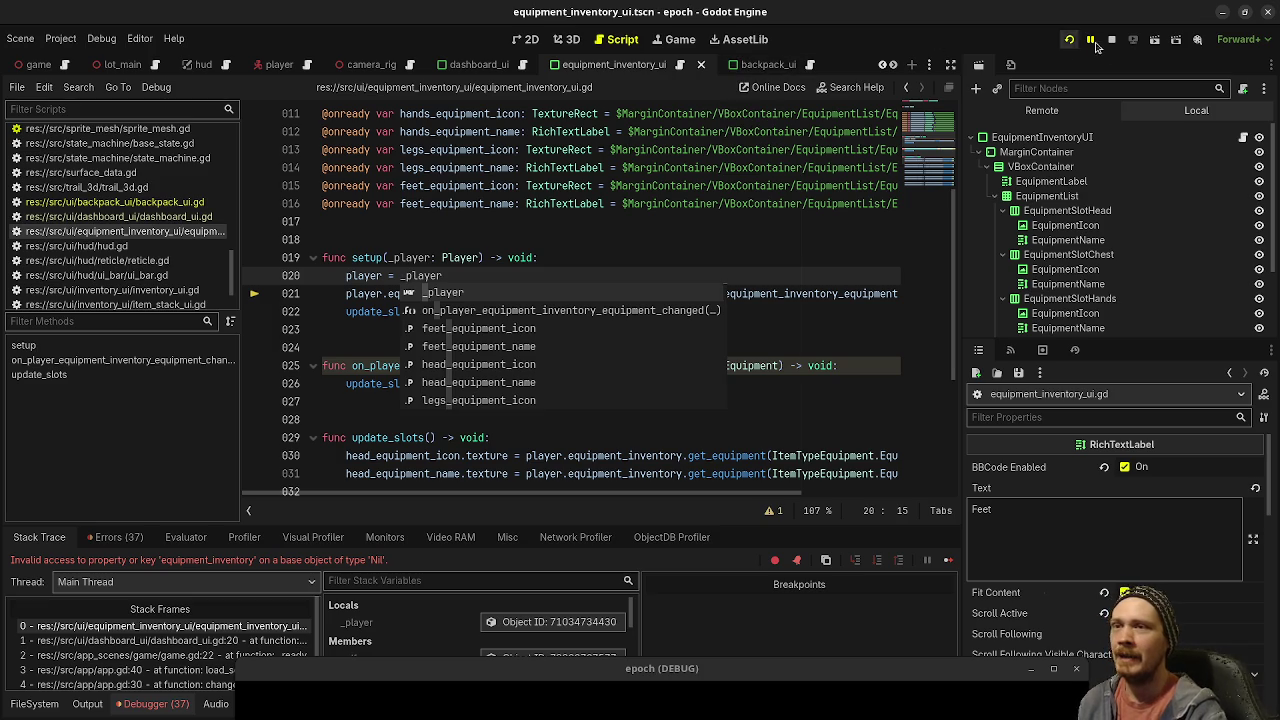
pyautogui.click(1112, 41)
pyautogui.click(1068, 41)
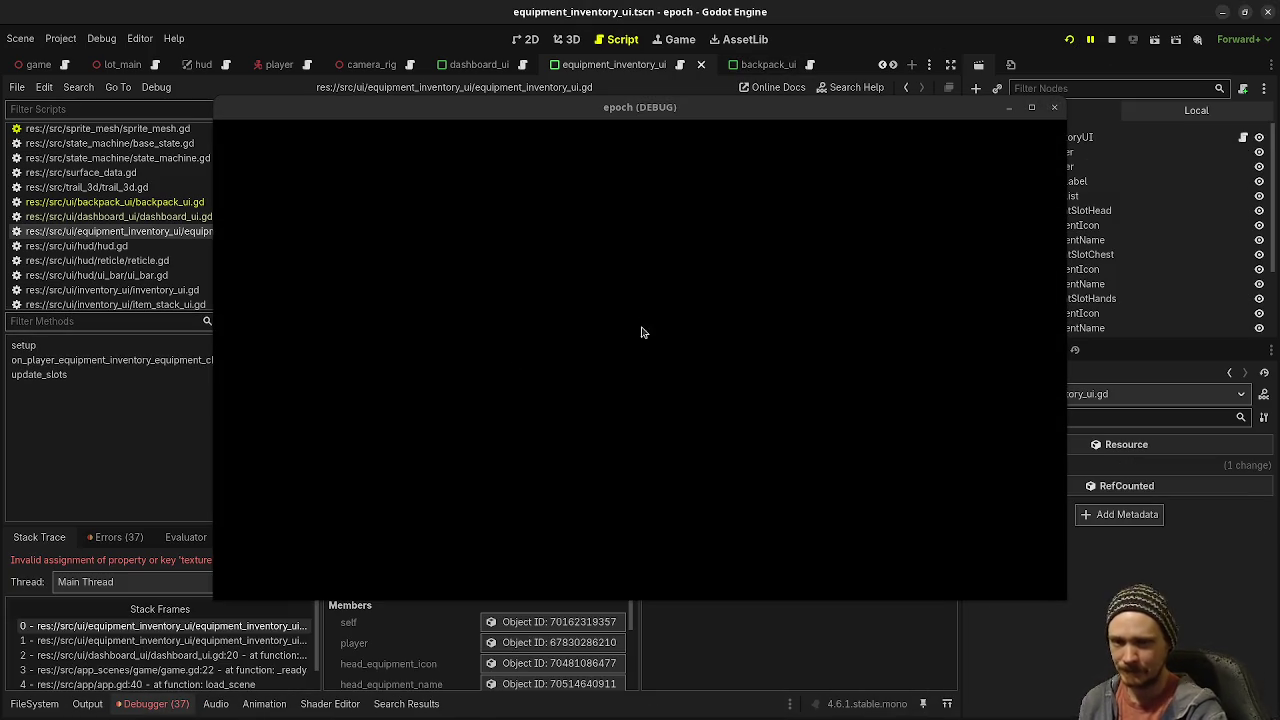
pyautogui.moveTo(527, 112)
pyautogui.mouseDown()
pyautogui.moveTo(571, 299)
pyautogui.moveTo(560, 540)
pyautogui.moveTo(494, 604)
pyautogui.mouseUp()
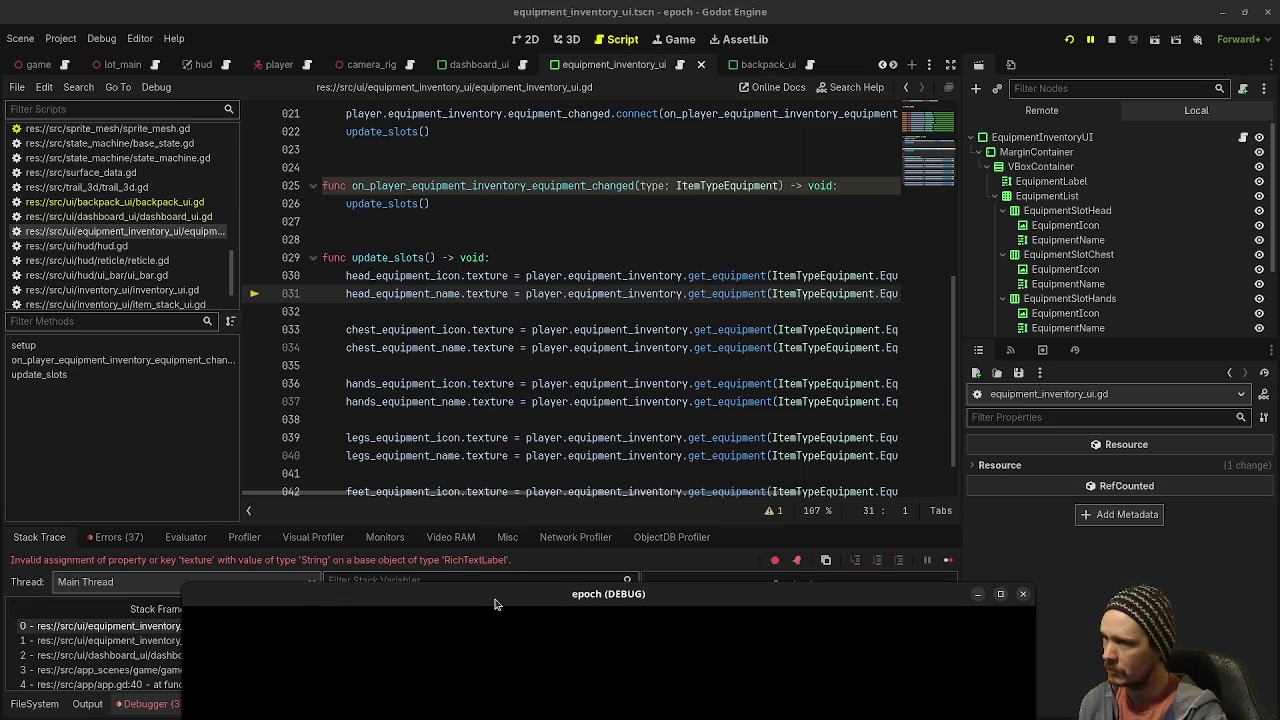
# Step: Replace texture with text on line 31's head name label
pyautogui.doubleClick(486, 294)
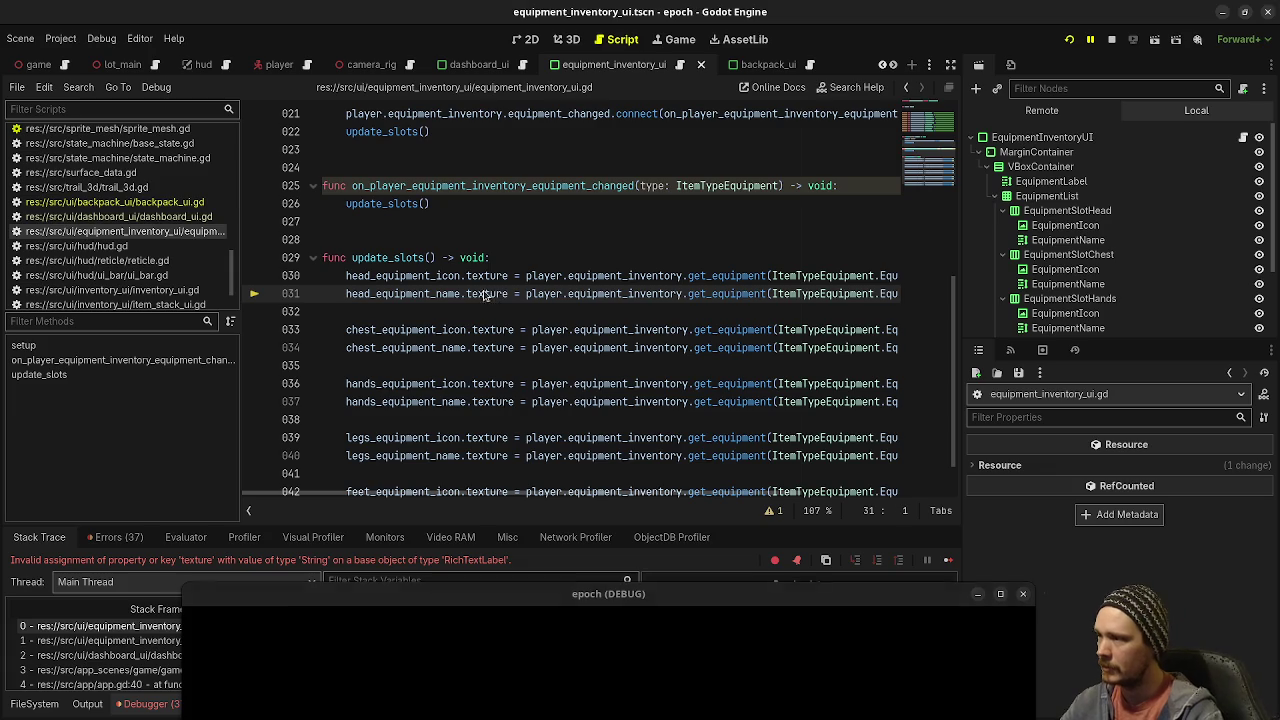
pyautogui.write('tex')
pyautogui.press('Return')
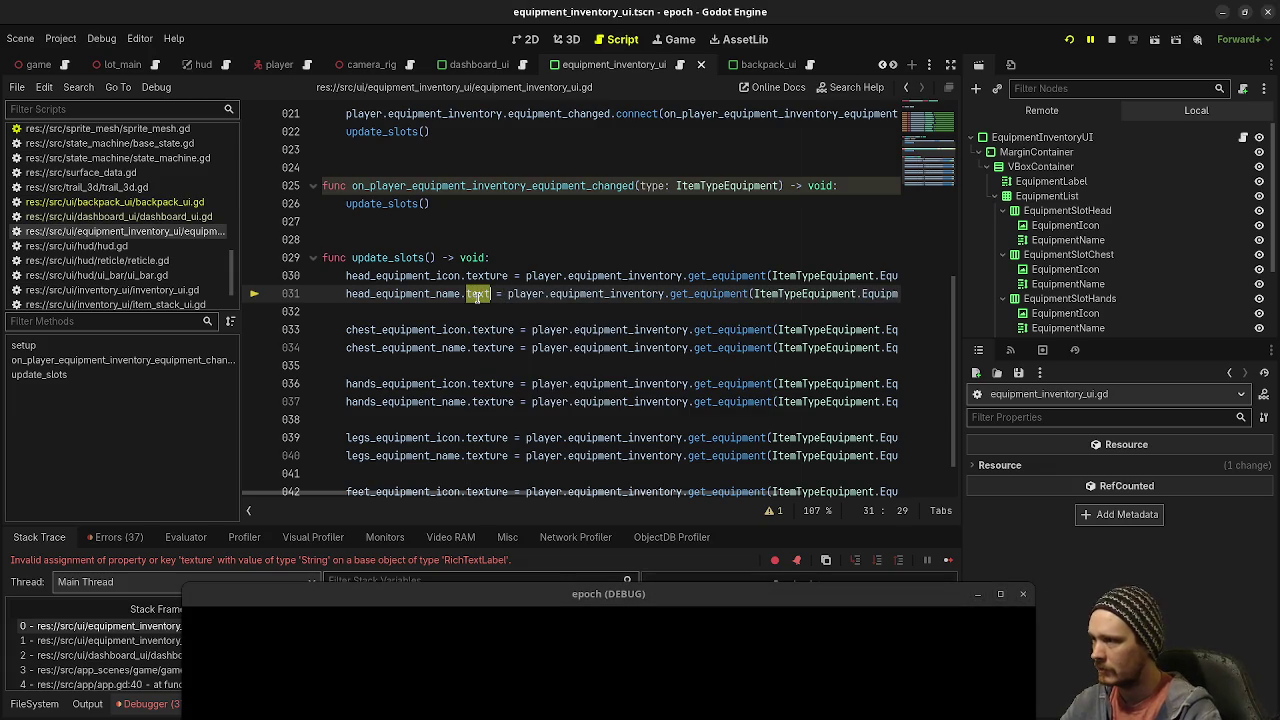
# Step: Change texture to text on the chest, hands, legs and feet name lines, and save
pyautogui.doubleClick(490, 347)
pyautogui.write('text')
pyautogui.doubleClick(488, 401)
pyautogui.write('text')
pyautogui.doubleClick(480, 459)
pyautogui.write('text')
pyautogui.scroll(-1, 480, 459)
pyautogui.doubleClick(480, 459)
pyautogui.write('text')
pyautogui.hotkey('ctrl', 's')
# Step: Stop and relaunch the game, then widen the code editor in distraction-free mode
pyautogui.press('F8')
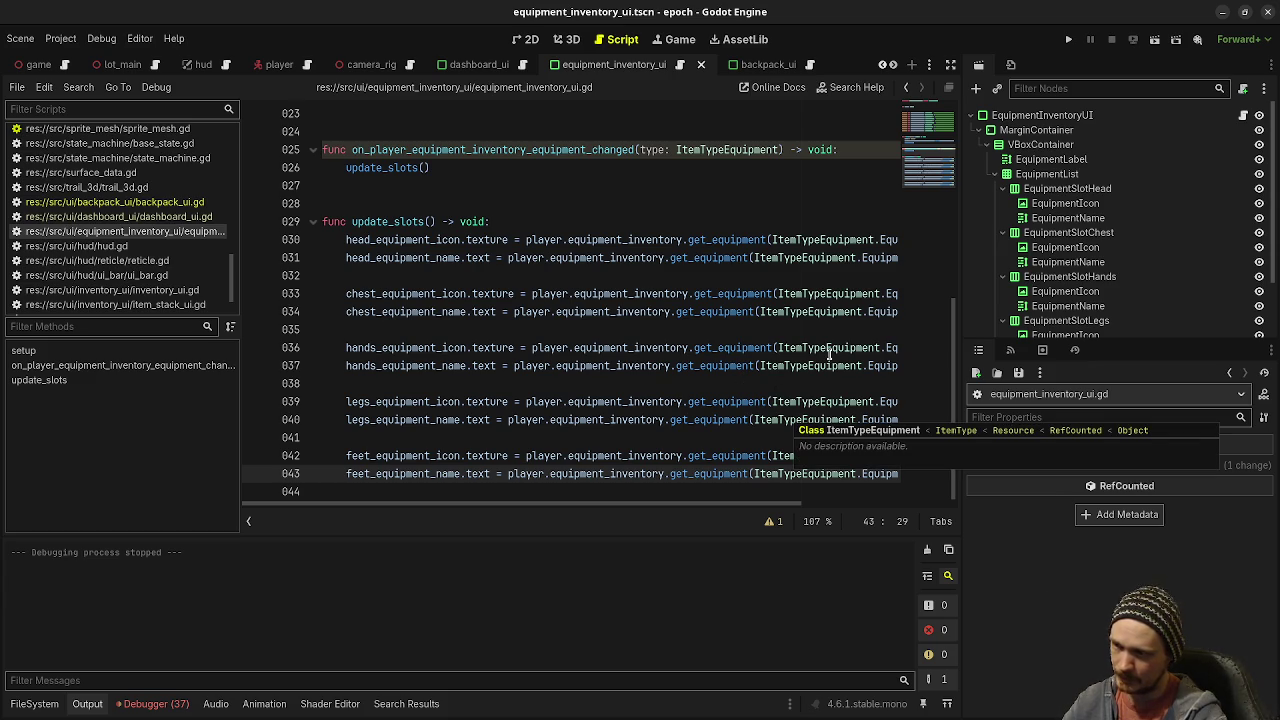
pyautogui.press('F5')
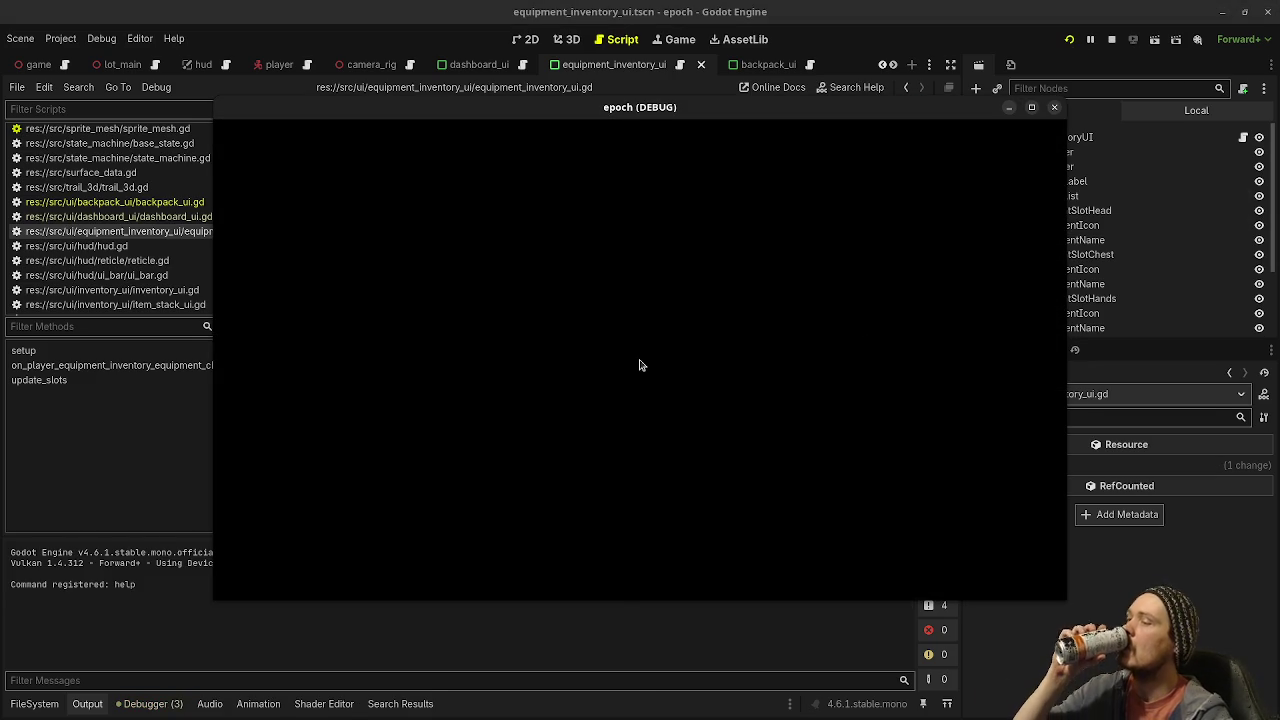
pyautogui.moveTo(586, 114)
pyautogui.mouseDown()
pyautogui.moveTo(603, 521)
pyautogui.moveTo(567, 655)
pyautogui.mouseUp()
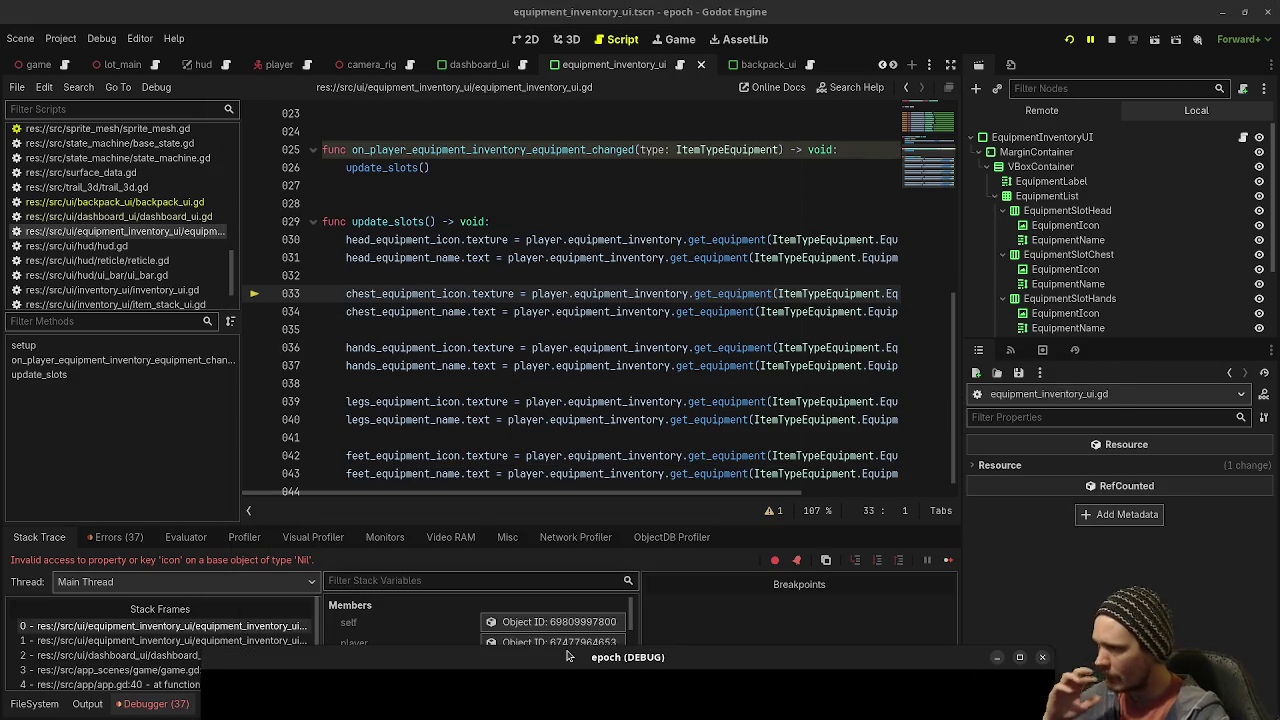
pyautogui.click(951, 64)
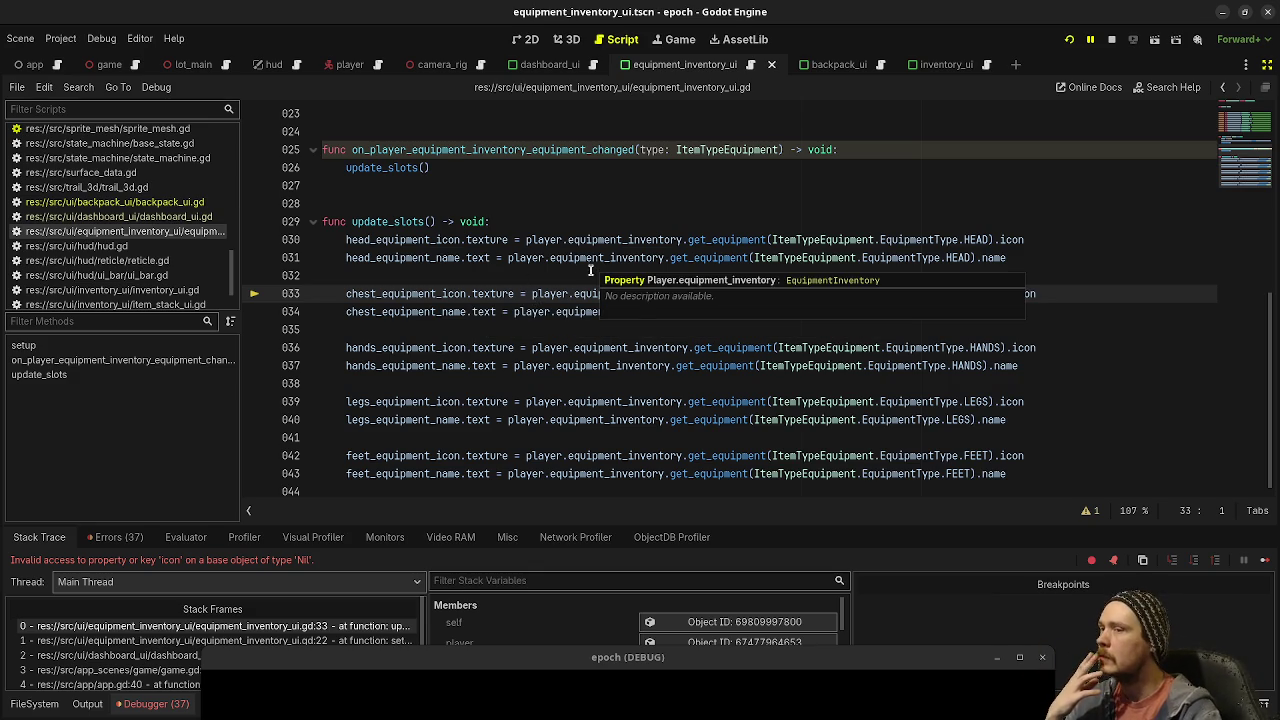
# Step: Store get_equipment(HEAD) in a new head_item: ItemTypeEquipment variable and use it on both head lines
pyautogui.click(528, 221)
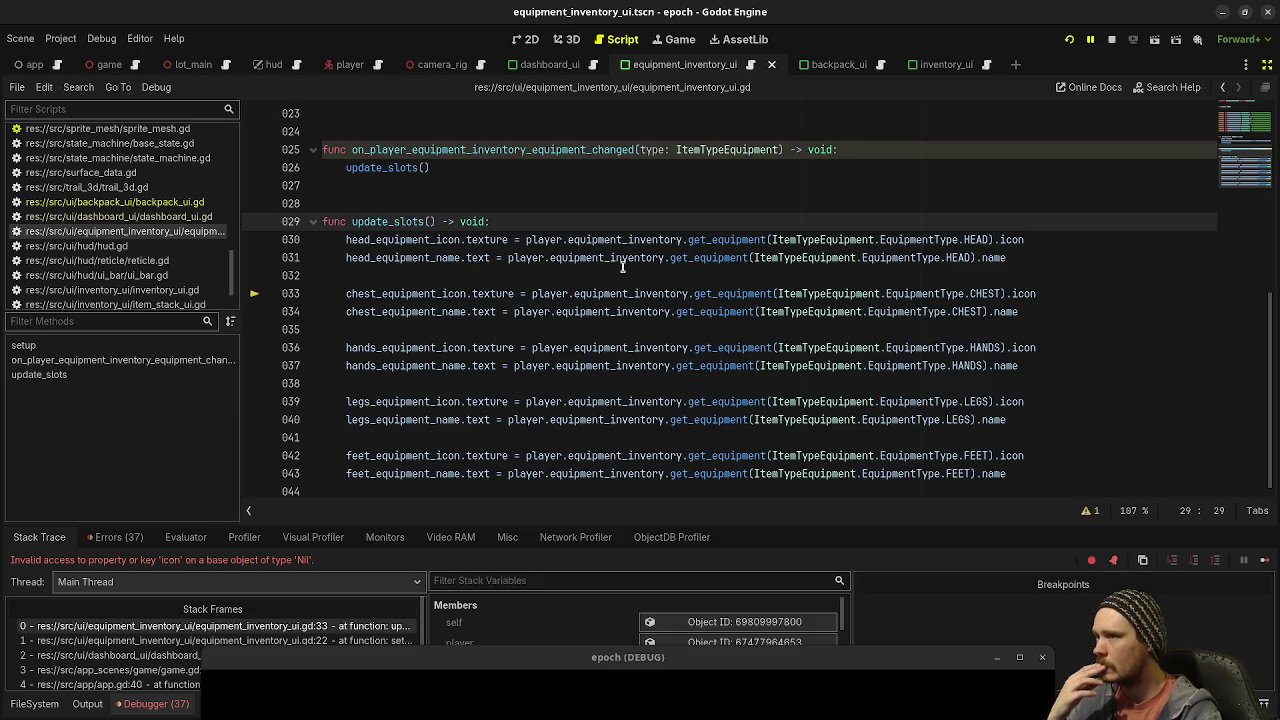
pyautogui.press('Return')
pyautogui.write('var head')
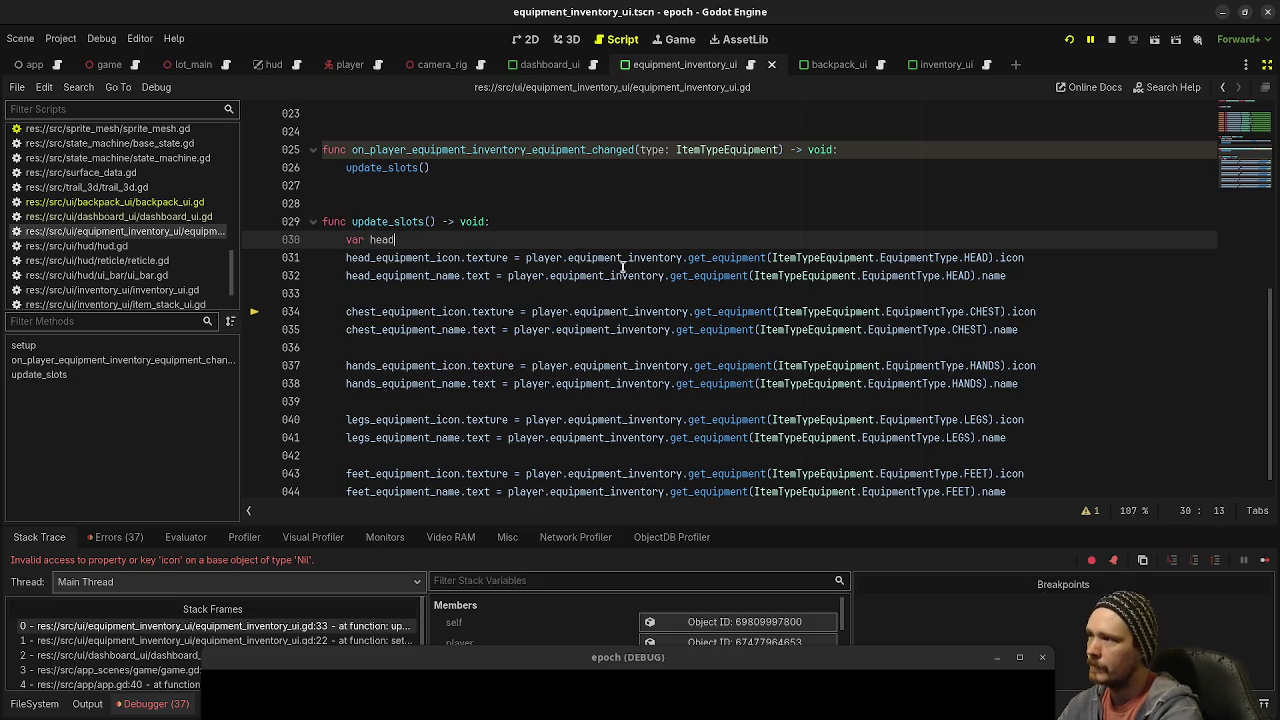
pyautogui.write('_item: ItemTypeEq')
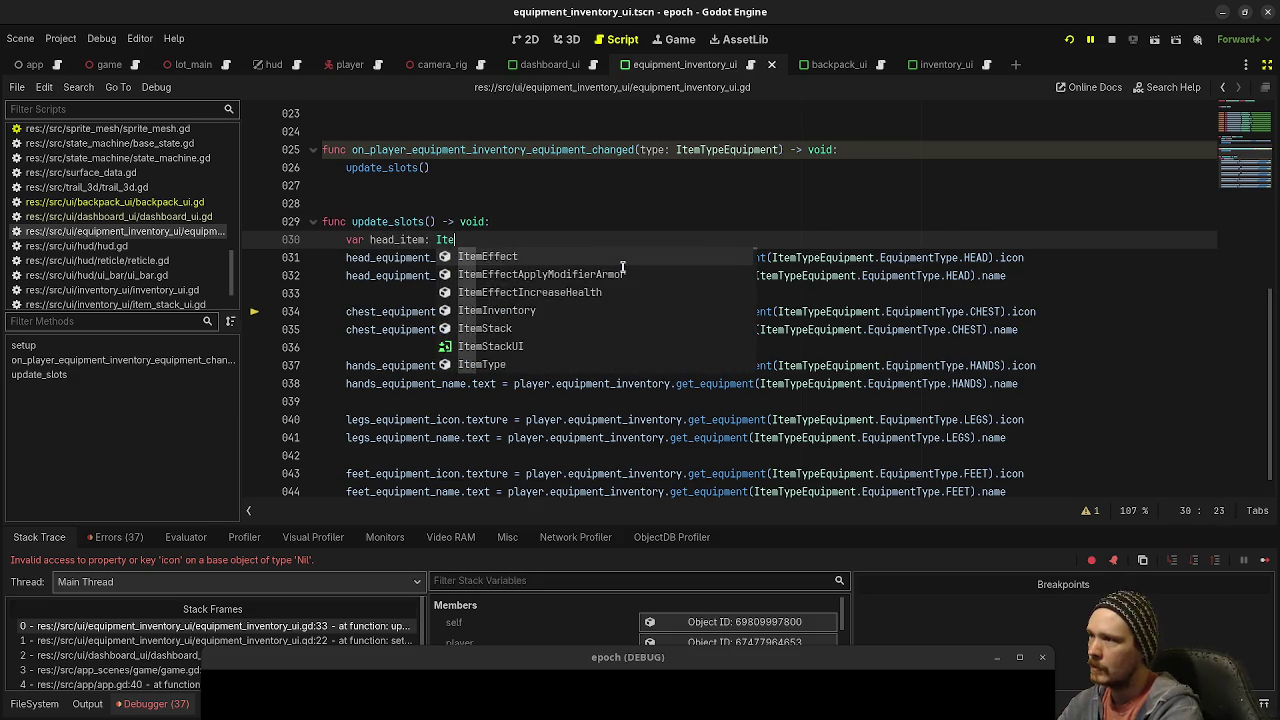
pyautogui.press('Return')
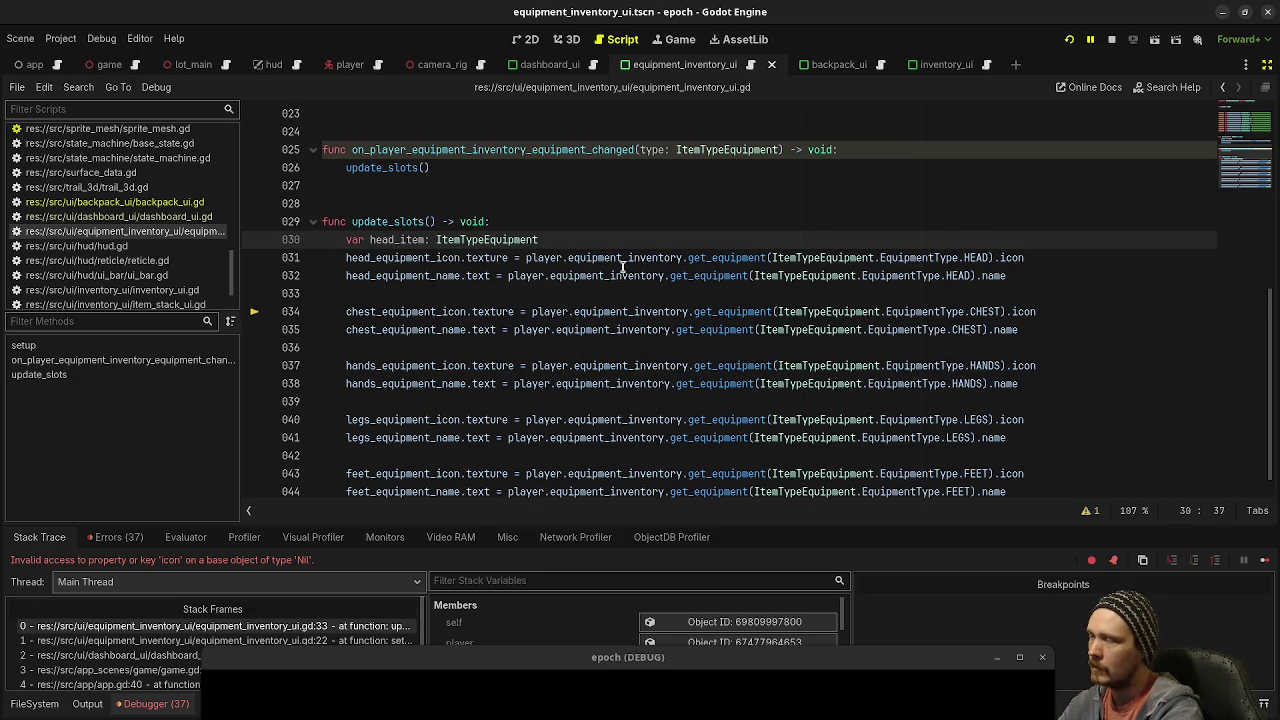
pyautogui.write(' =')
pyautogui.click(618, 180)
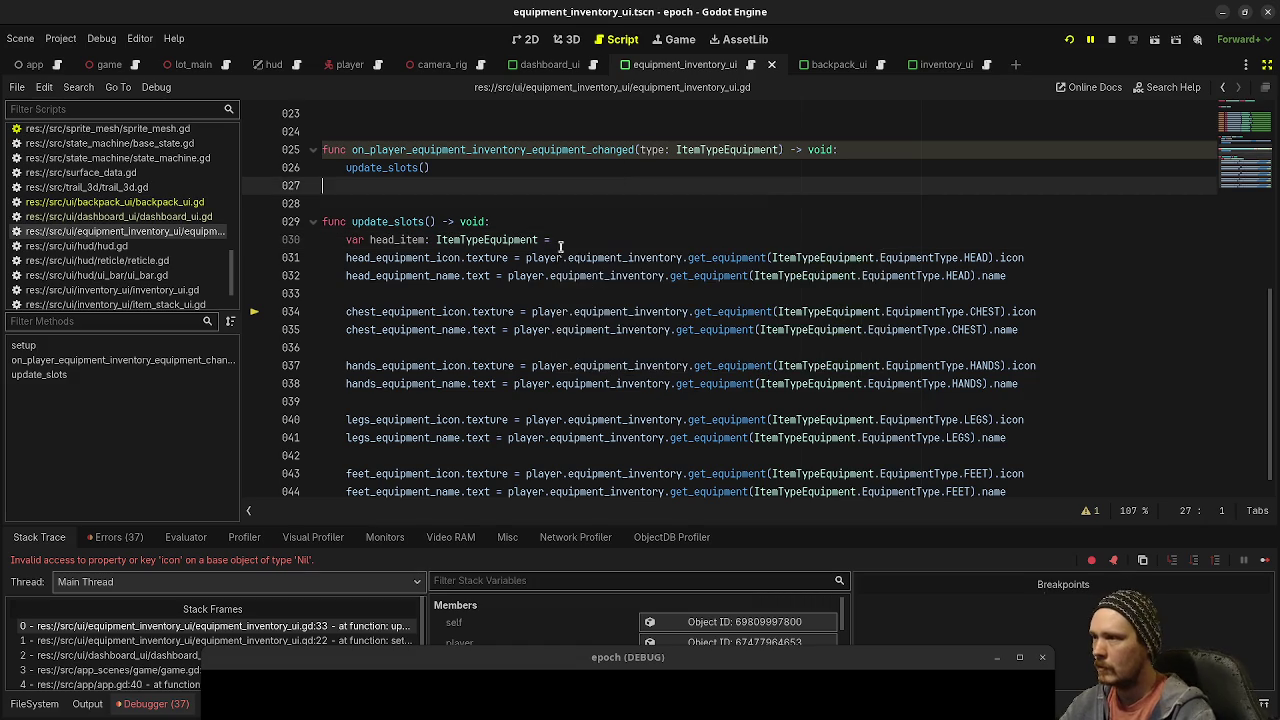
pyautogui.moveTo(528, 258); pyautogui.dragTo(993, 258)
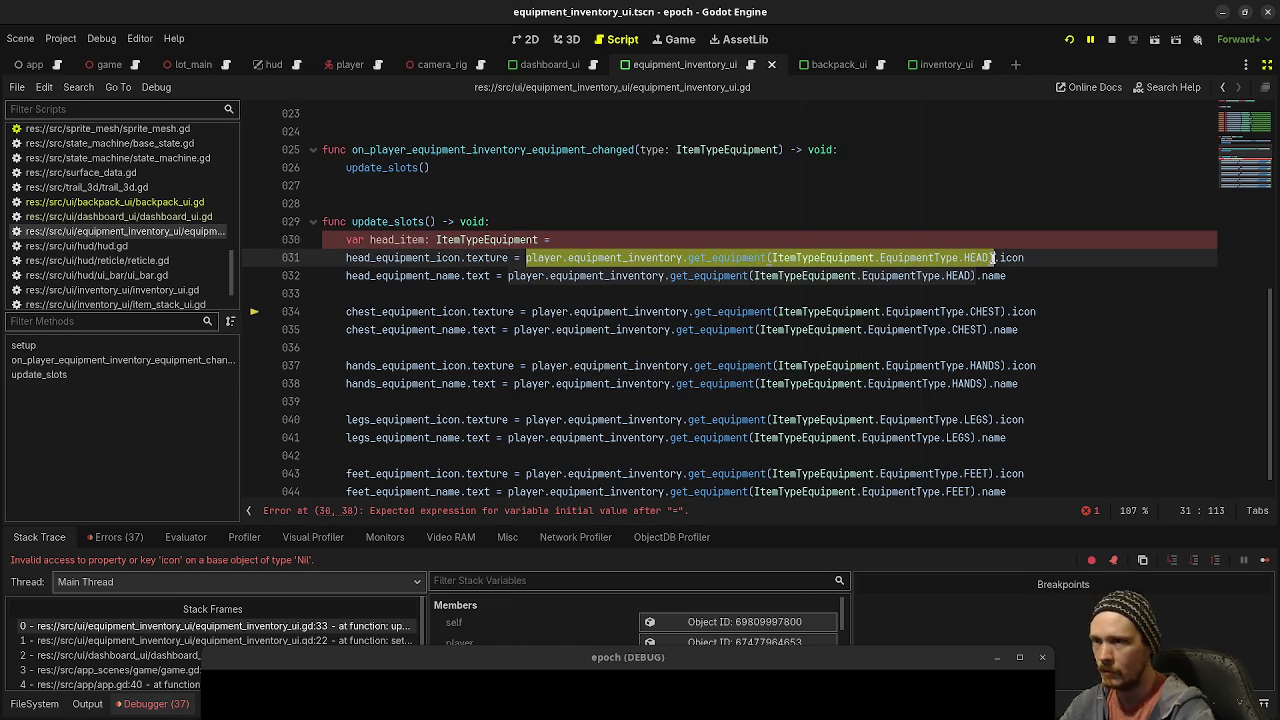
pyautogui.hotkey('ctrl', 'x')
pyautogui.click(686, 240)
pyautogui.hotkey('ctrl', 'v')
pyautogui.click(522, 258)
pyautogui.write('head_item')
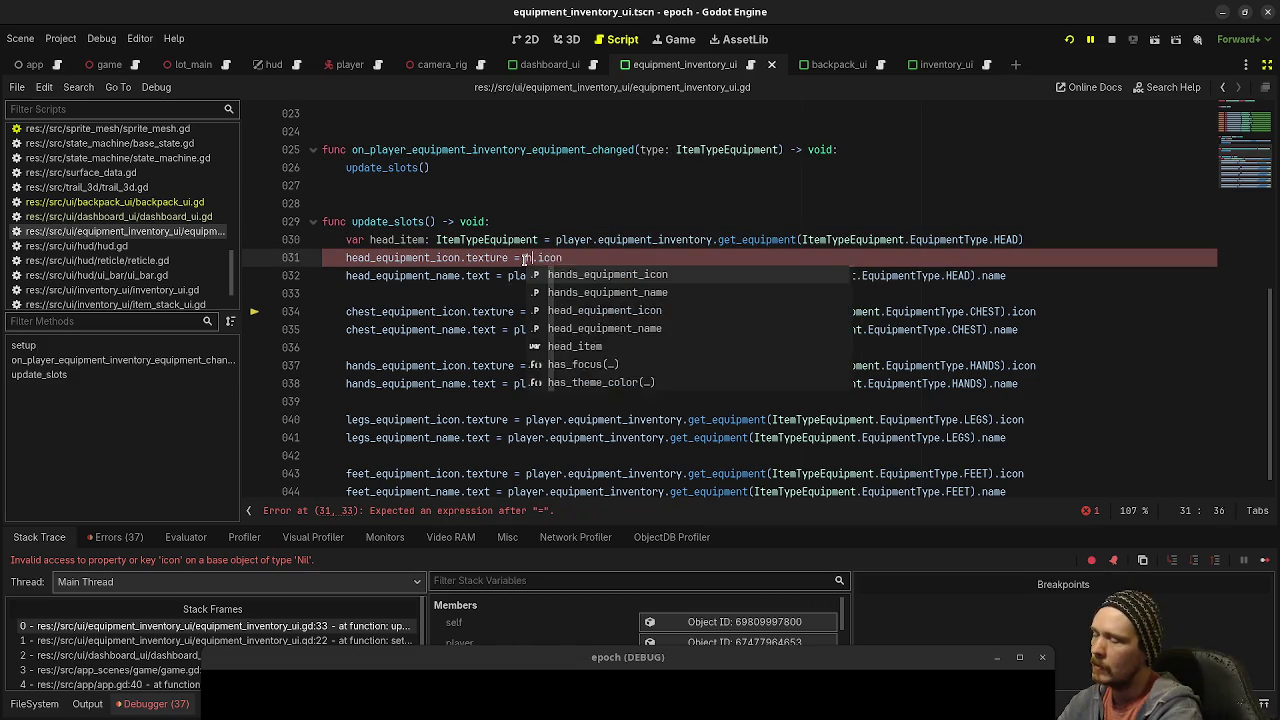
pyautogui.moveTo(508, 275); pyautogui.dragTo(977, 275)
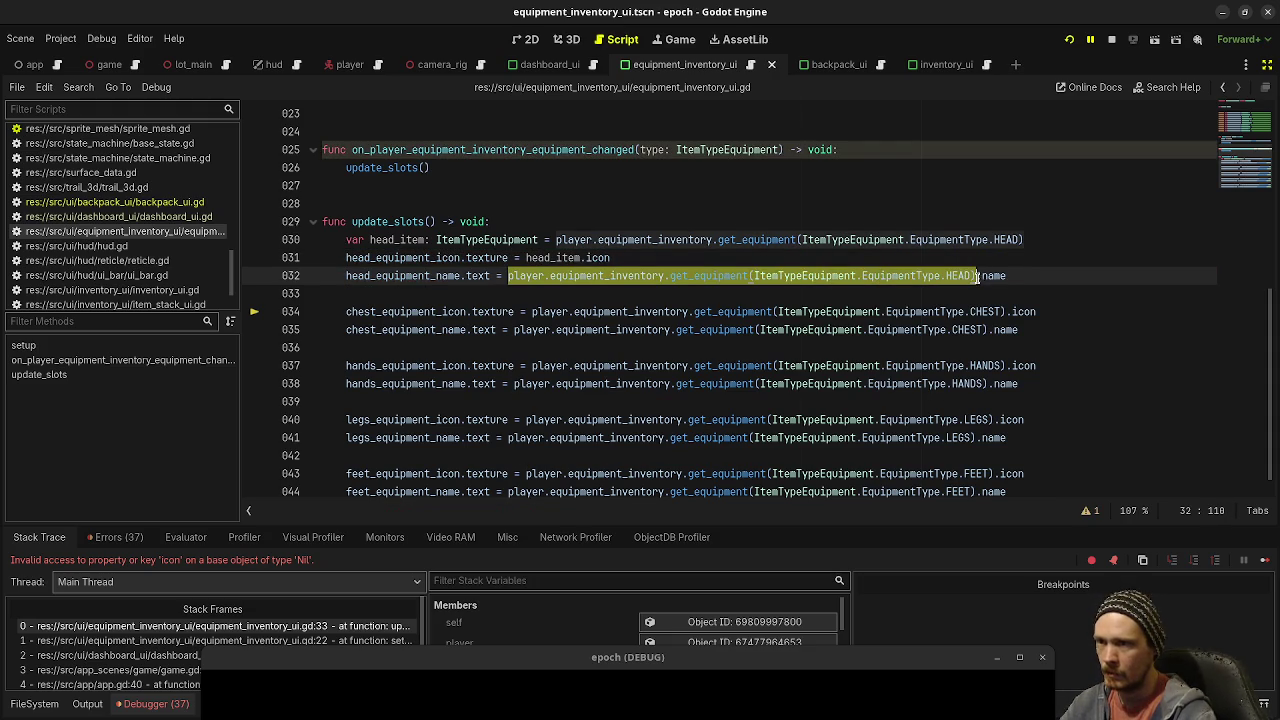
pyautogui.write('head_item')
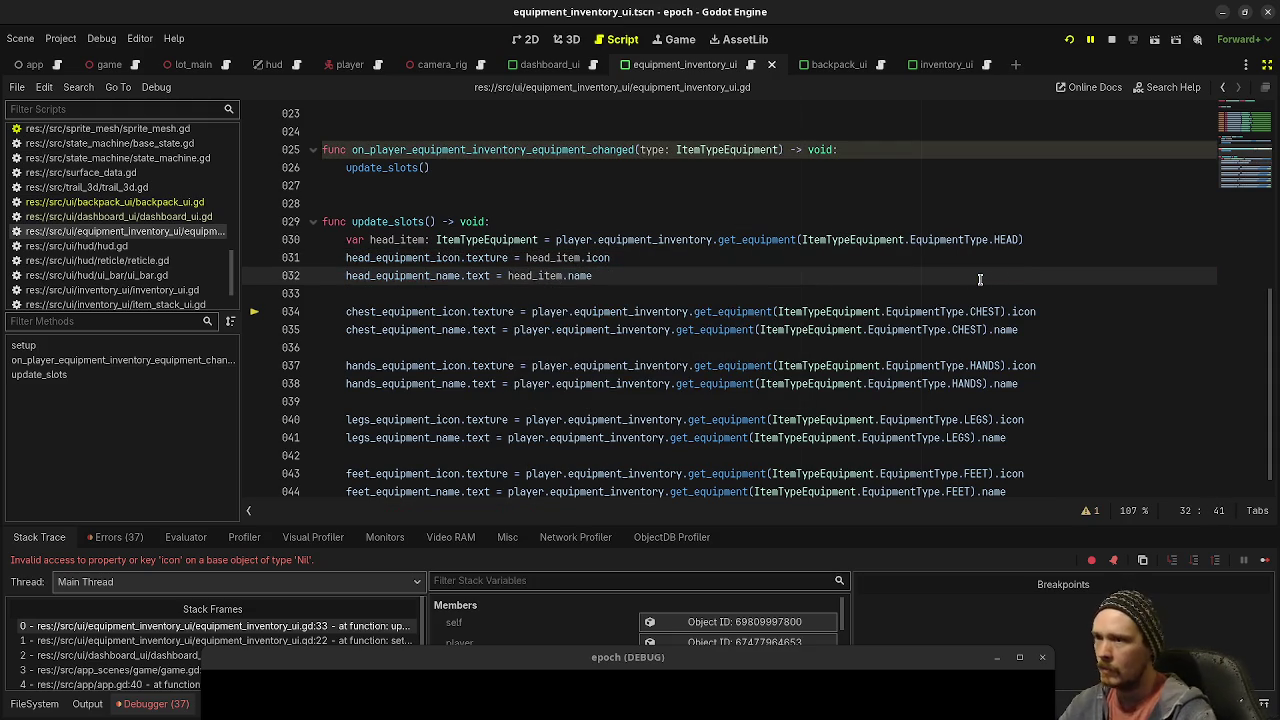
# Step: Wrap the head icon and name assignments in an 'if head_item != null:' check
pyautogui.click(1029, 240)
pyautogui.press('Return')
pyautogui.write('if head_item != null:')
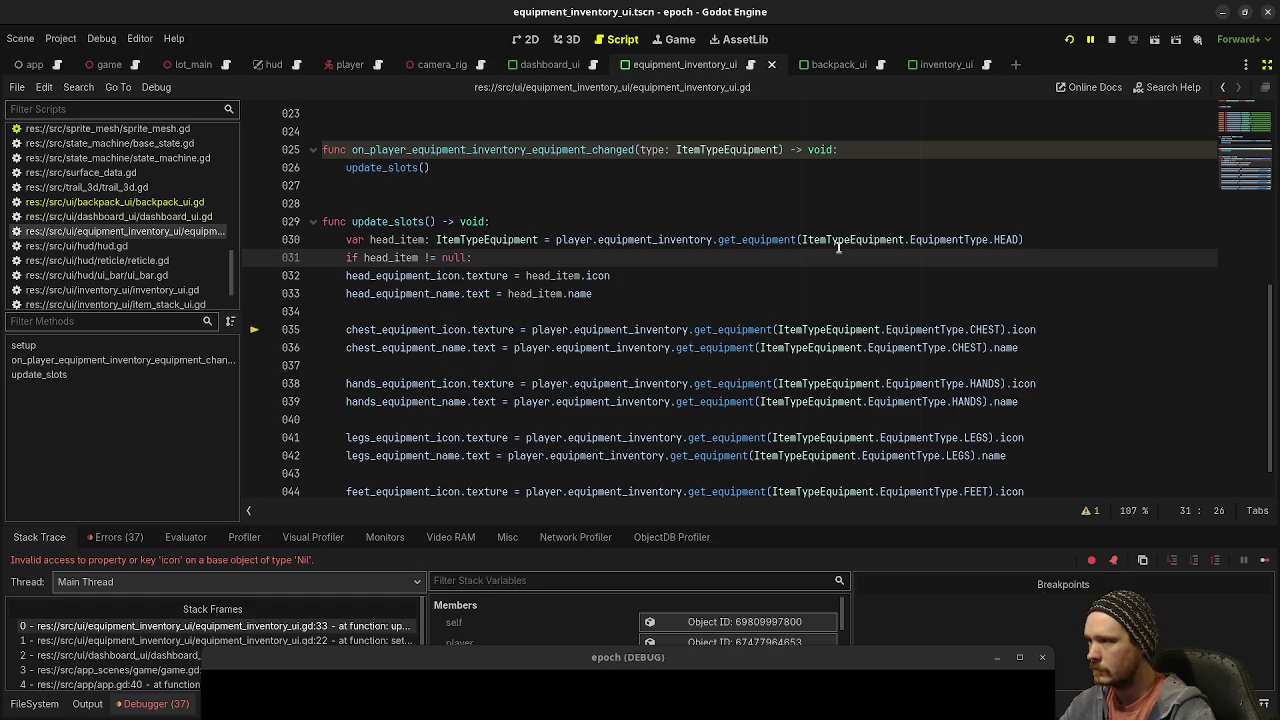
pyautogui.moveTo(630, 297); pyautogui.dragTo(346, 276)
pyautogui.press('Tab')
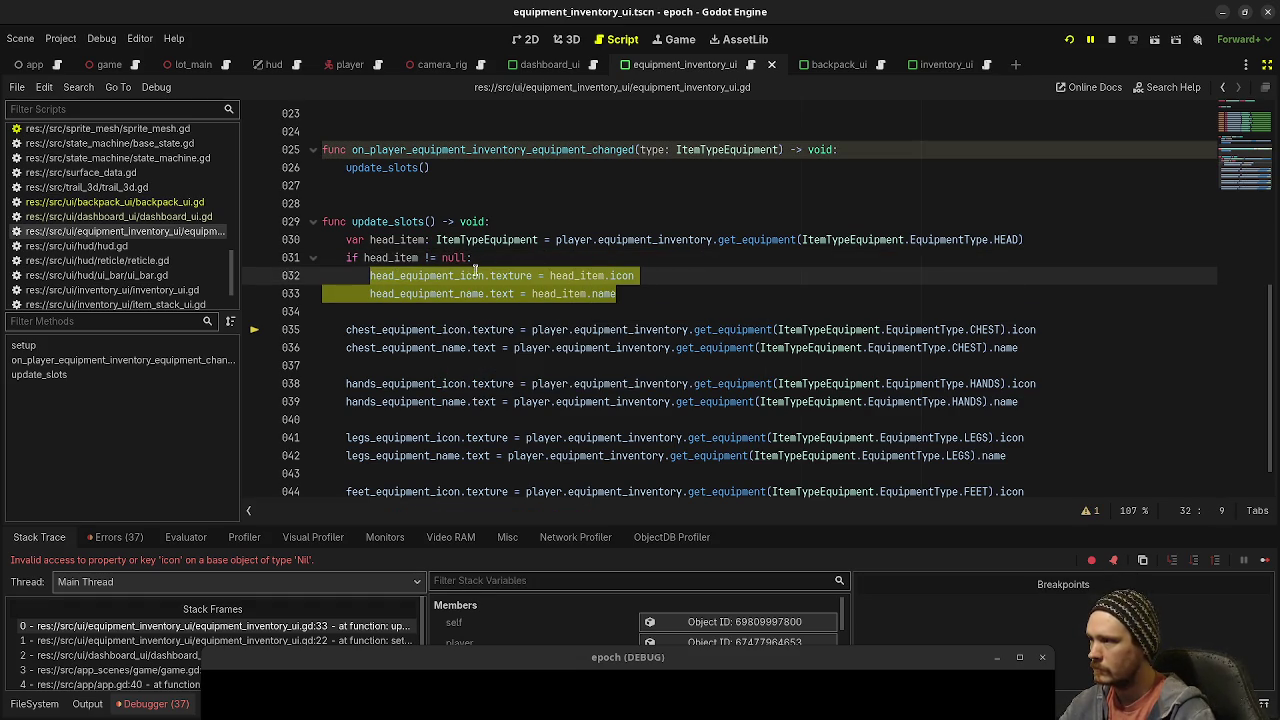
pyautogui.click(611, 313)
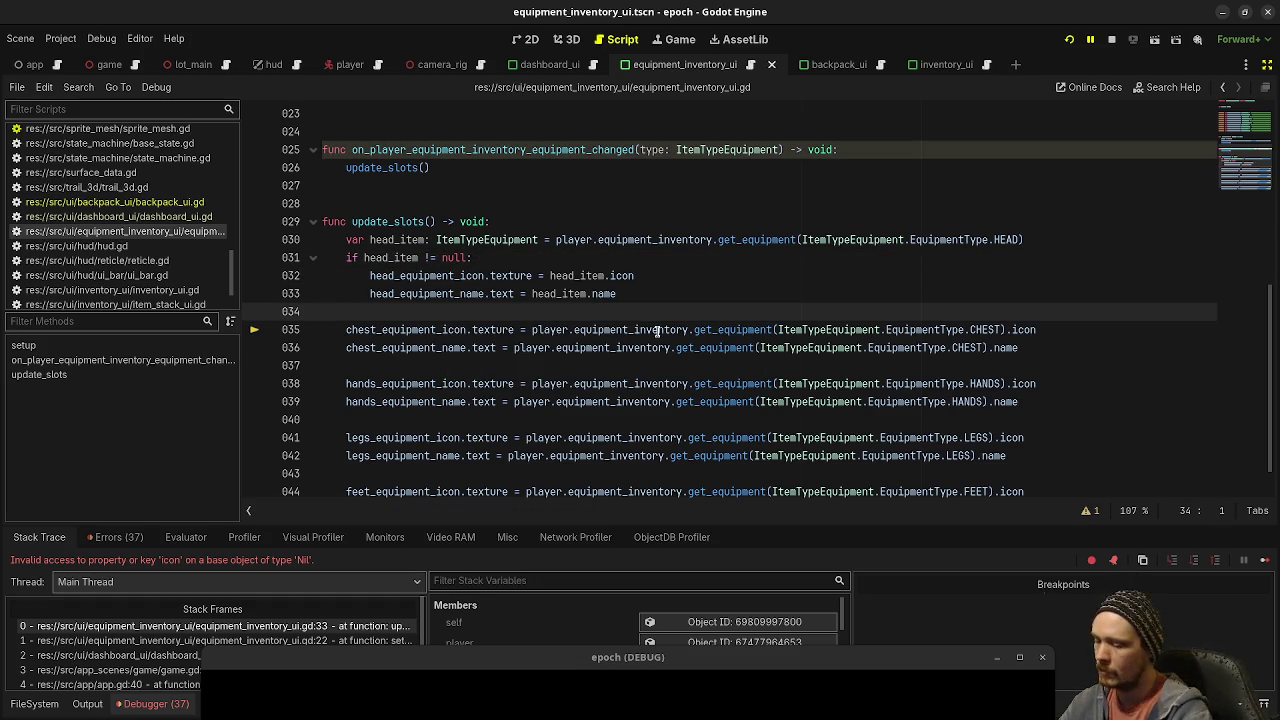
# Step: Declare 'var chest_item: ItemTypeEquipment =' and cut the CHEST equipment lookup from the icon line
pyautogui.press('Return')
pyautogui.write('var chest_item: ItemTypeE')
pyautogui.press('Return')
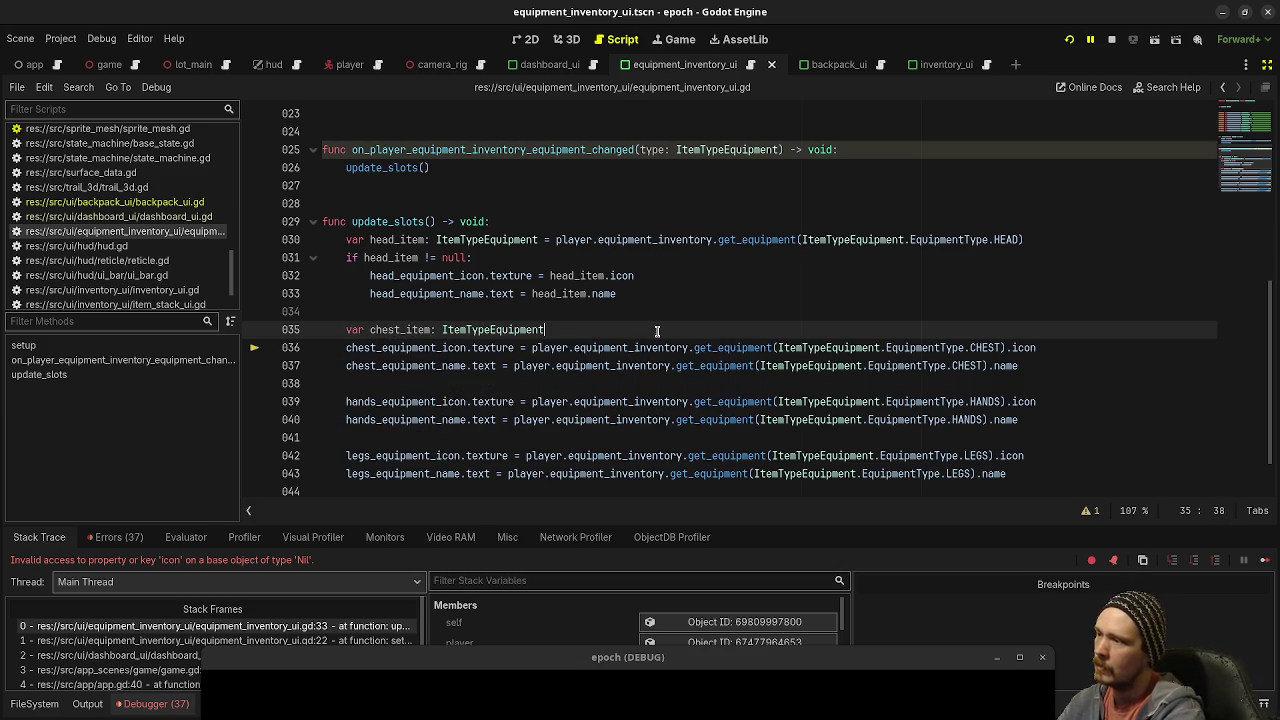
pyautogui.write(' =')
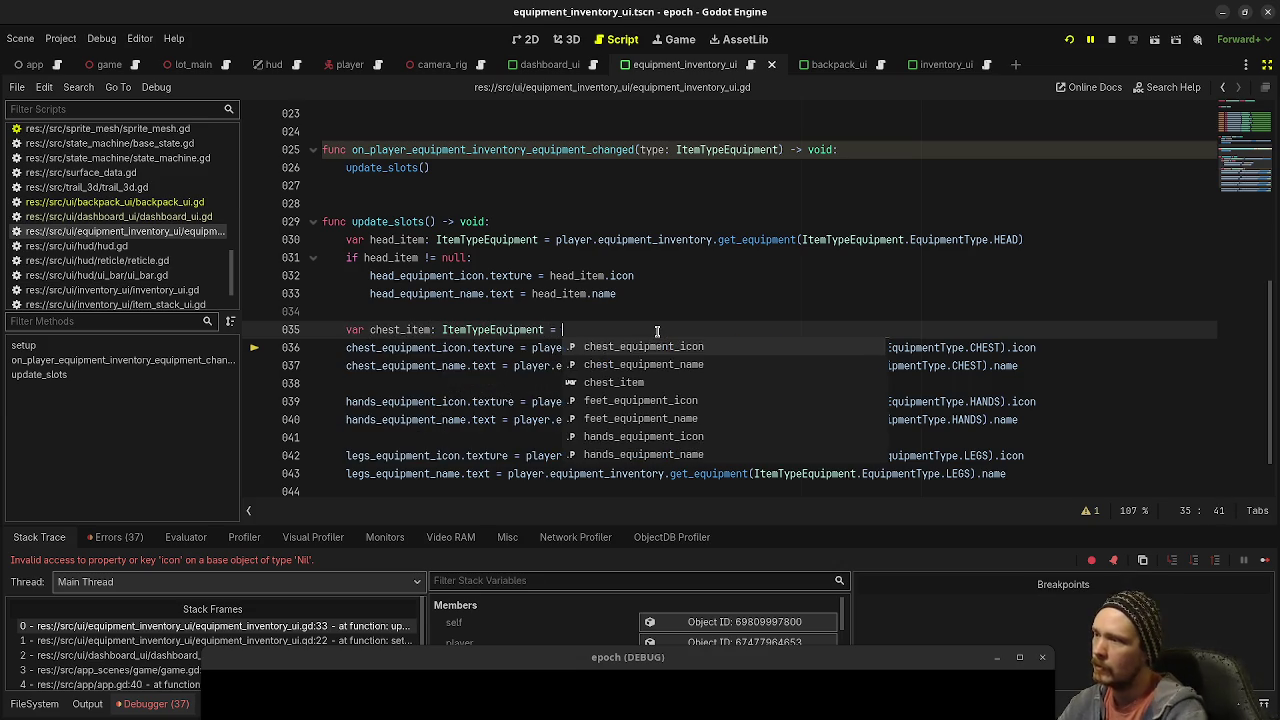
pyautogui.press('Escape')
pyautogui.moveTo(532, 347); pyautogui.dragTo(760, 366)
pyautogui.moveTo(912, 374); pyautogui.dragTo(1000, 347)
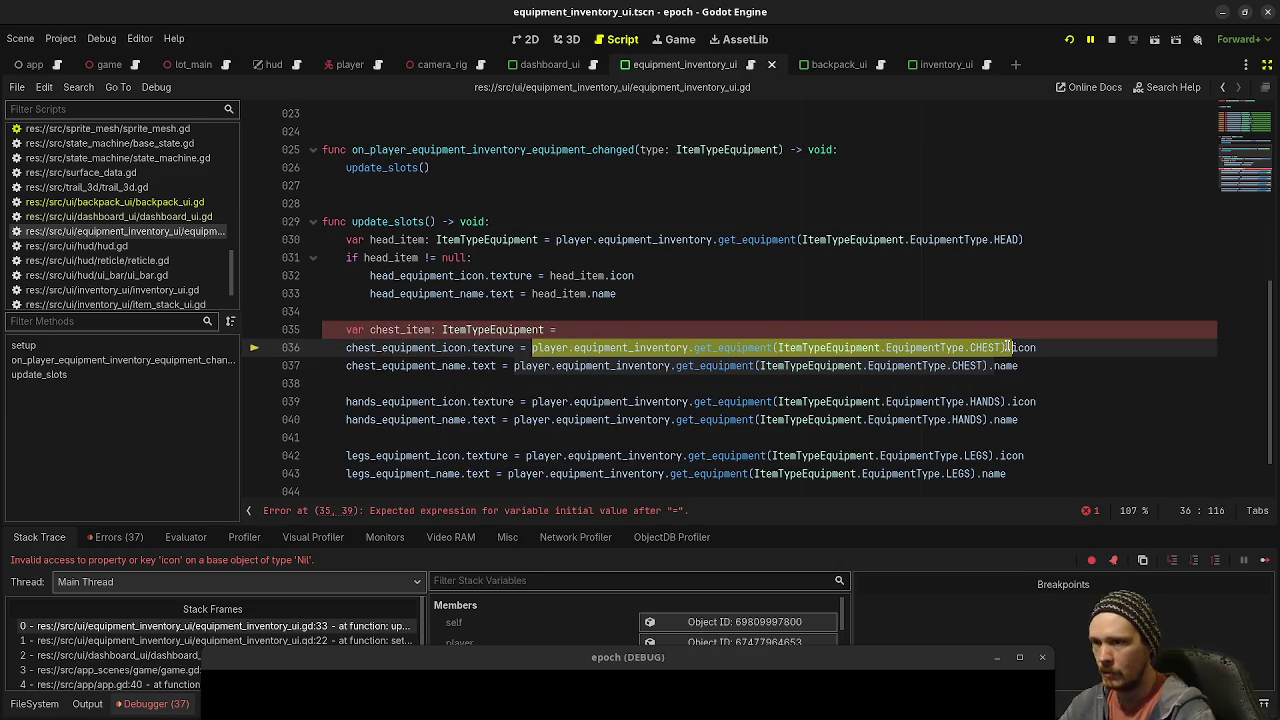
pyautogui.hotkey('ctrl', 'x')
# Step: Paste the CHEST lookup into chest_item, replace both chest lookups with chest_item, and save
pyautogui.click(739, 338)
pyautogui.click(730, 329)
pyautogui.hotkey('ctrl', 'v')
pyautogui.click(530, 347)
pyautogui.write('chest_item')
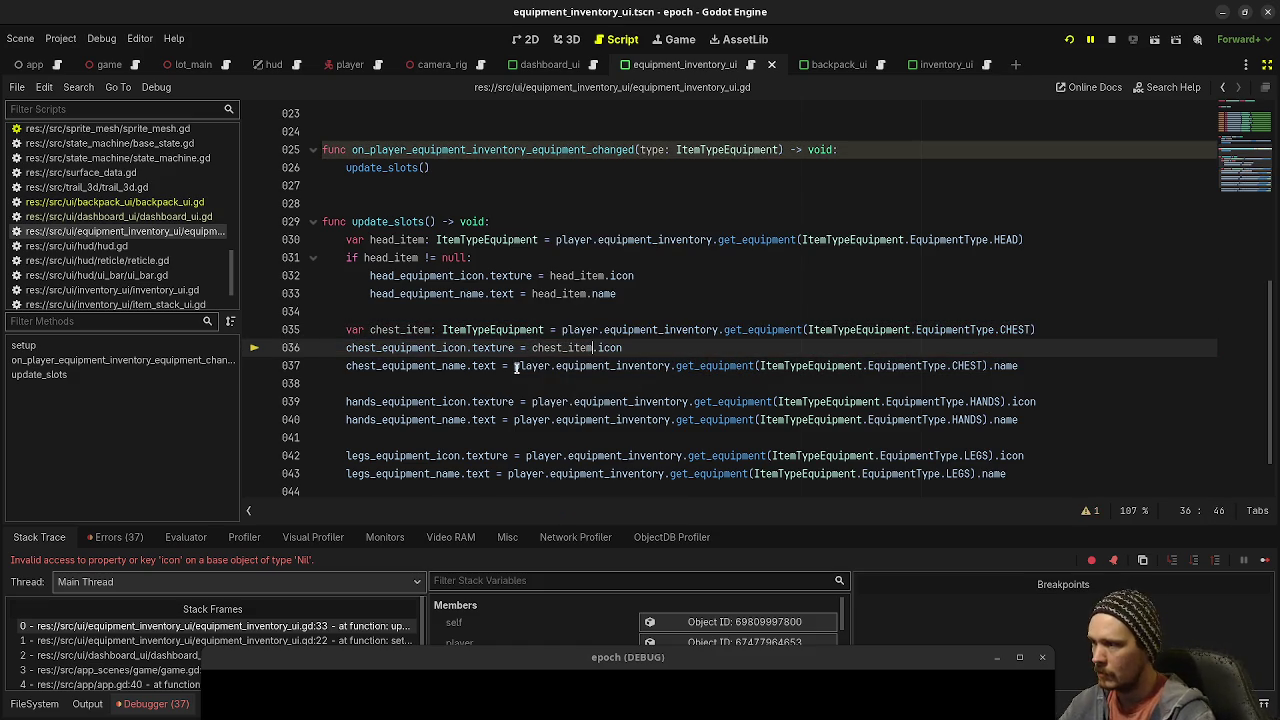
pyautogui.moveTo(514, 365); pyautogui.dragTo(988, 365)
pyautogui.write('chest_item')
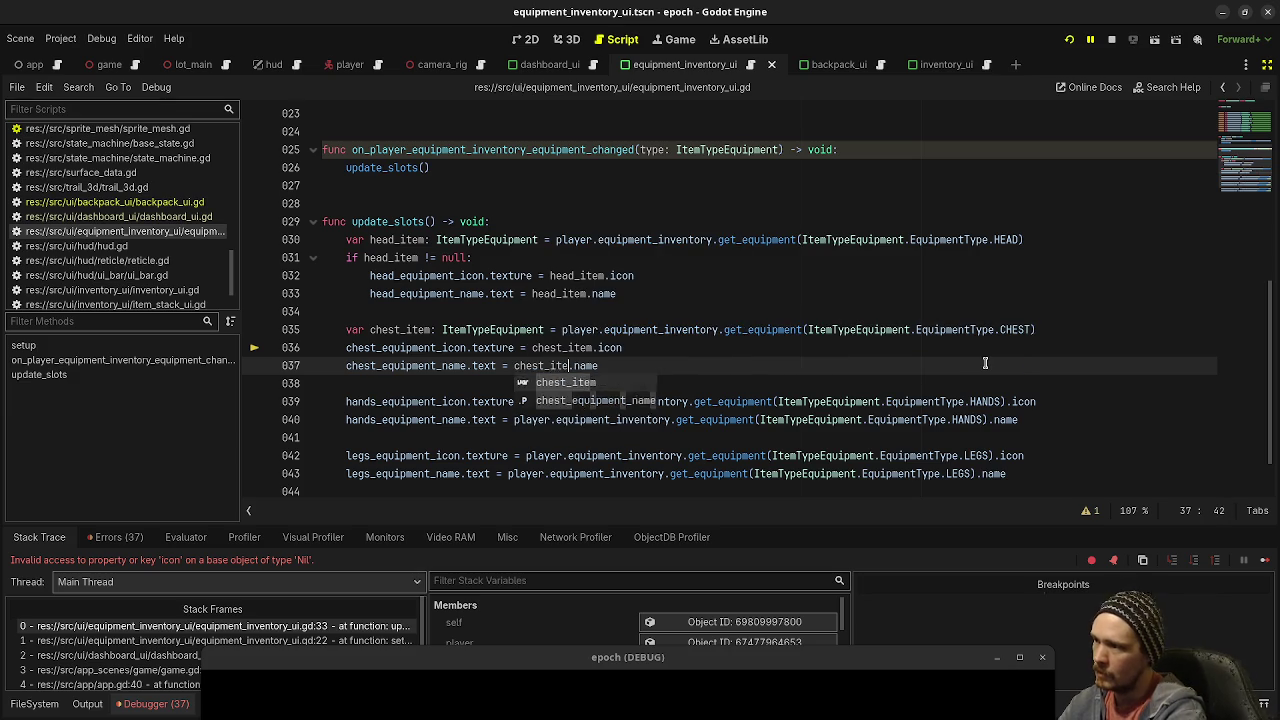
pyautogui.hotkey('ctrl', 's')
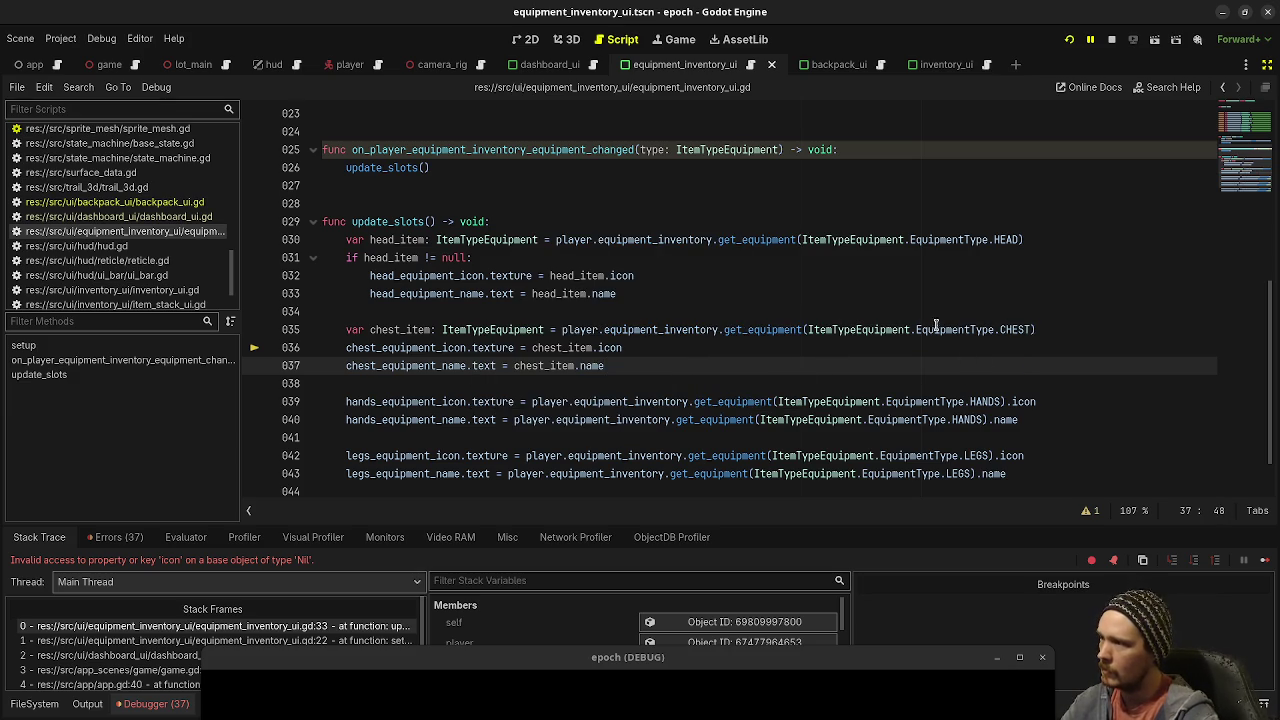
# Step: Wrap the chest icon and name assignments under 'if chest_item != null:'
pyautogui.click(1108, 329)
pyautogui.press('Return')
pyautogui.write('if chest_item(')
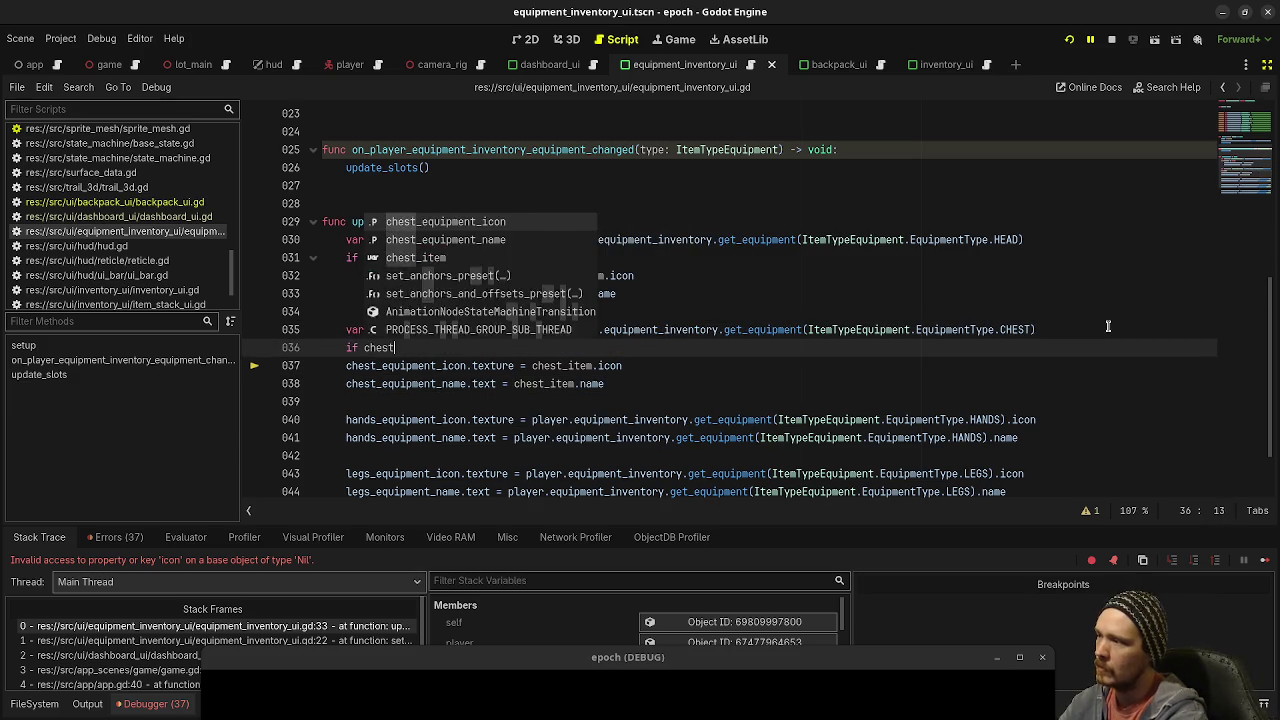
pyautogui.press('BackSpace')
pyautogui.write('!= null:')
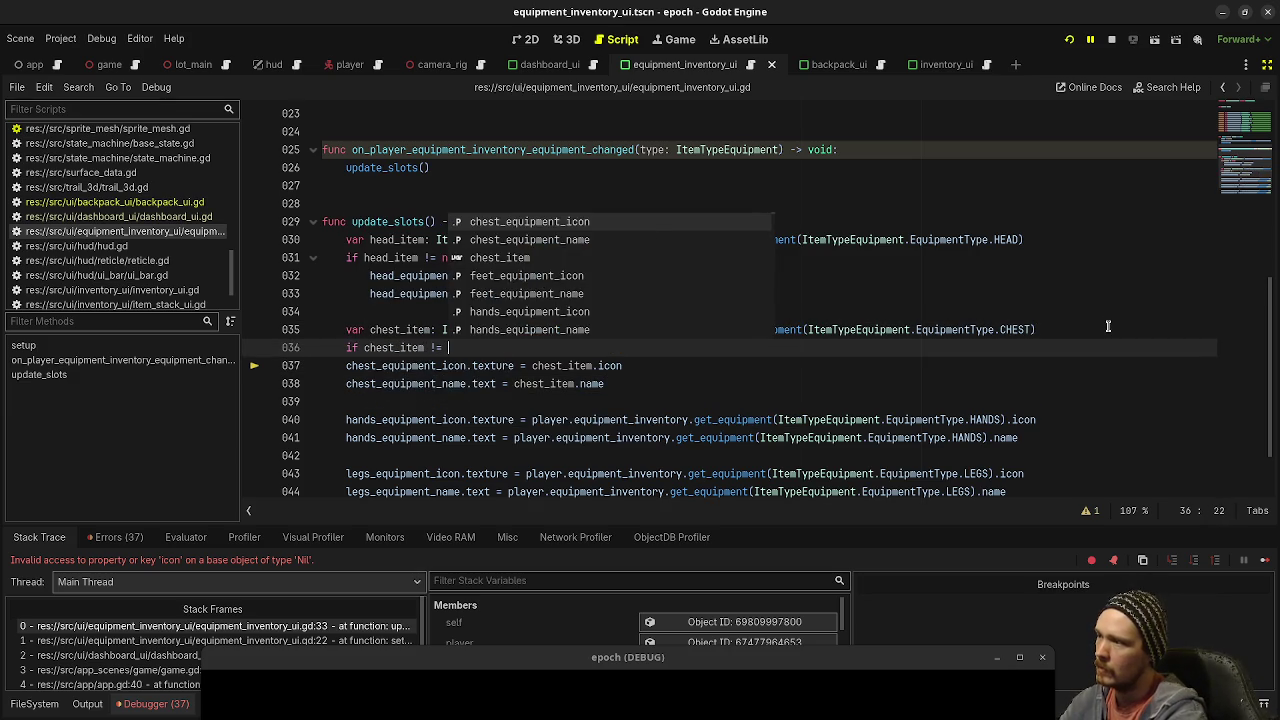
pyautogui.moveTo(346, 365)
pyautogui.mouseDown()
pyautogui.moveTo(376, 384)
pyautogui.moveTo(604, 384)
pyautogui.moveTo(344, 325)
pyautogui.mouseUp()
pyautogui.press('Tab')
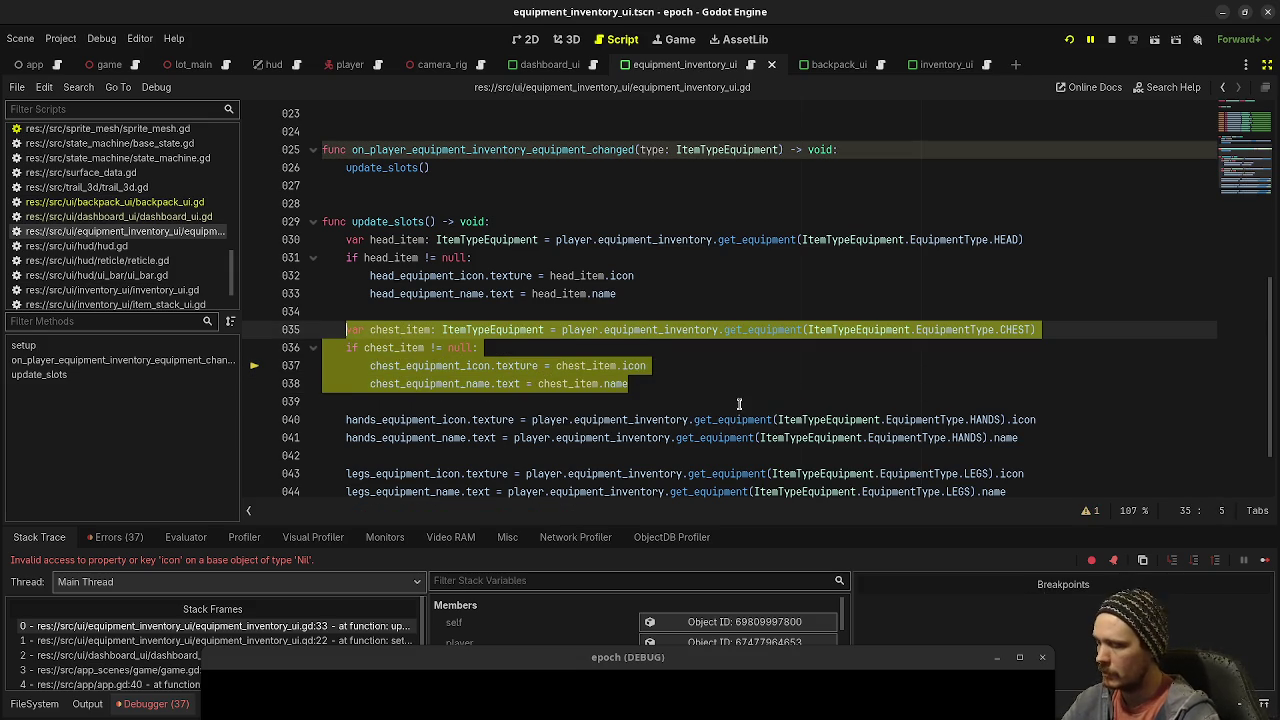
# Step: Select the old hands, legs and feet slot lines for replacement
pyautogui.scroll(-2, 740, 404)
pyautogui.moveTo(1010, 473); pyautogui.dragTo(960, 473)
pyautogui.keyDown('shift'); pyautogui.click(346, 347); pyautogui.keyUp('shift')
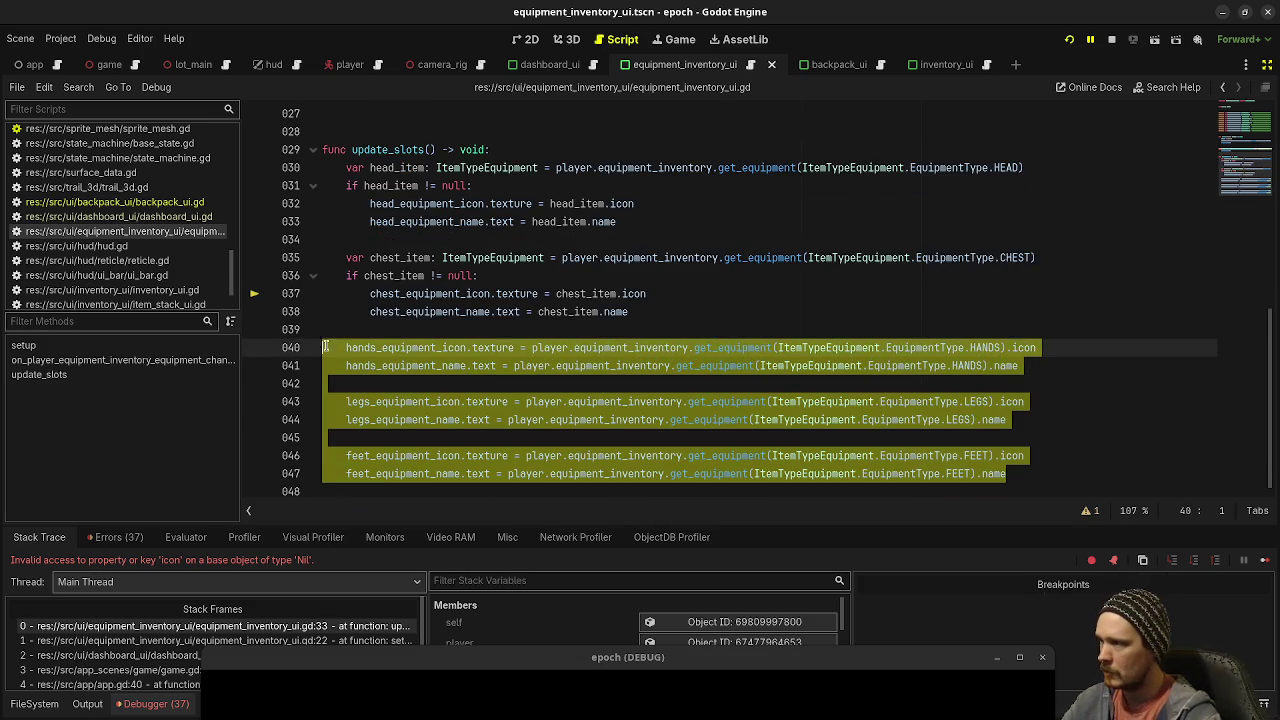
# Step: Replace the old slot lines with three pasted copies of the chest block
pyautogui.hotkey('ctrl', 'v')
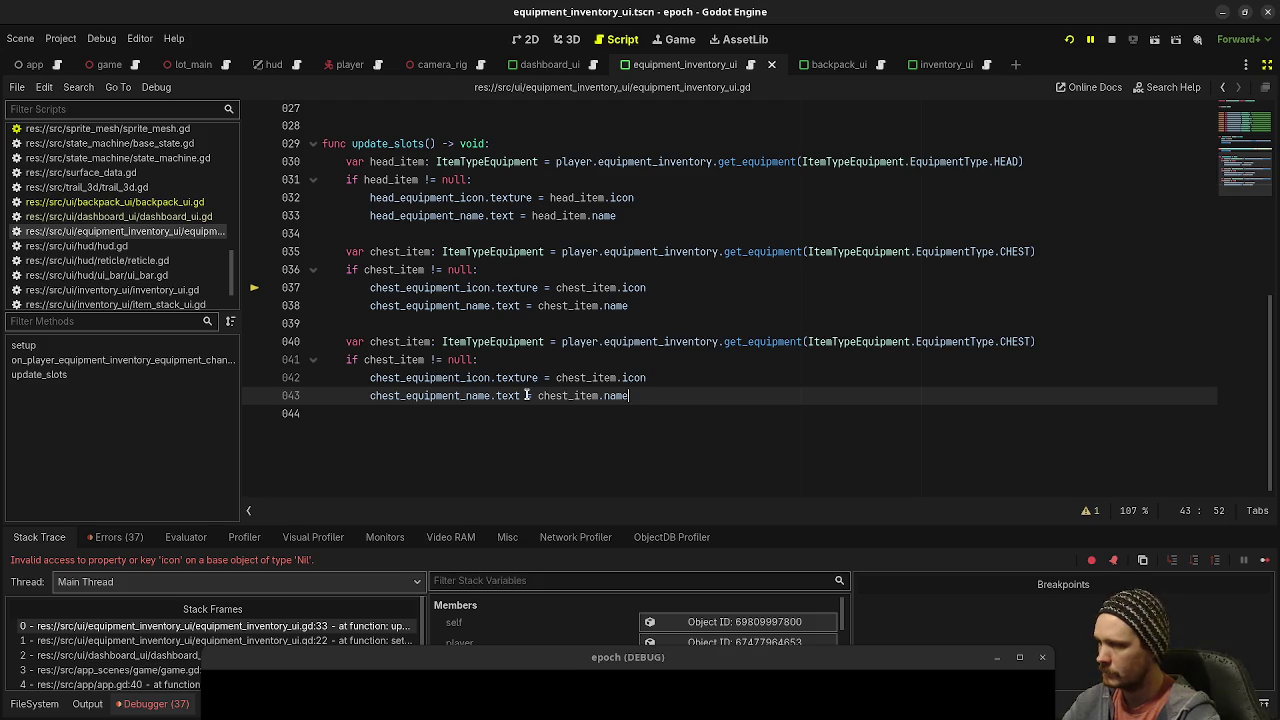
pyautogui.press('Return')
pyautogui.press('Return')
pyautogui.hotkey('ctrl', 'v')
pyautogui.press('Return')
pyautogui.press('Return')
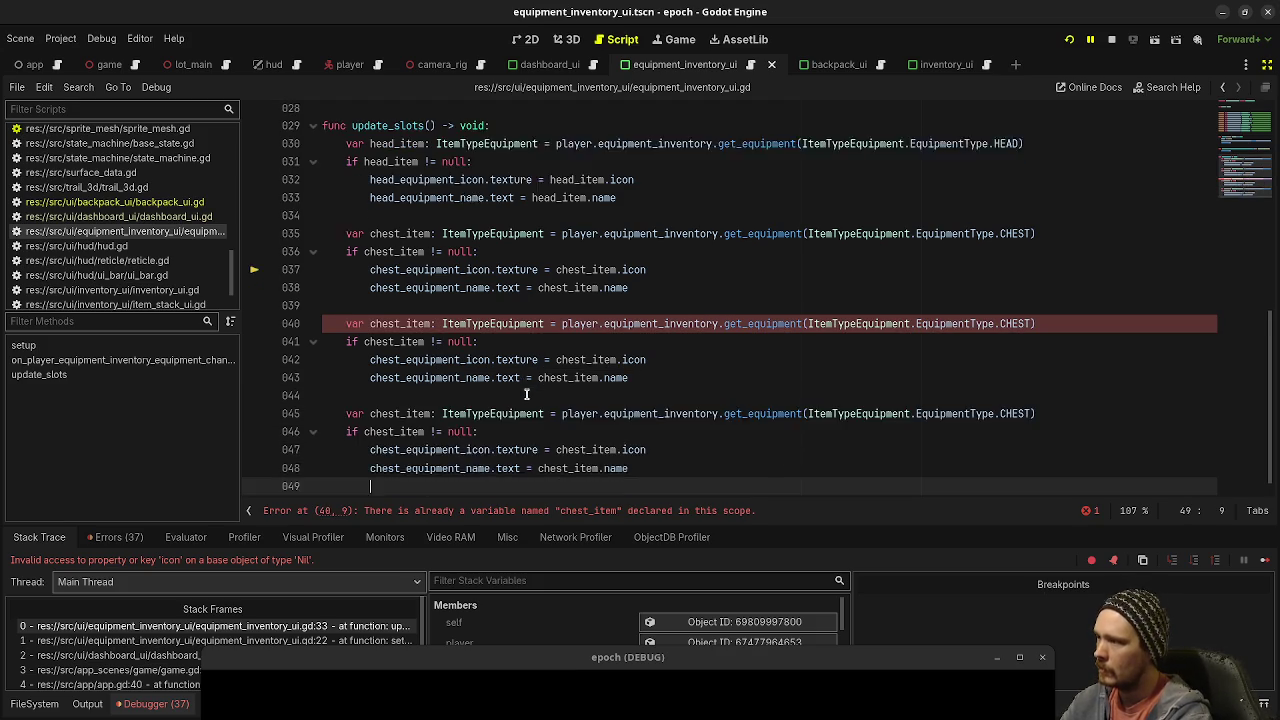
pyautogui.hotkey('ctrl', 'v')
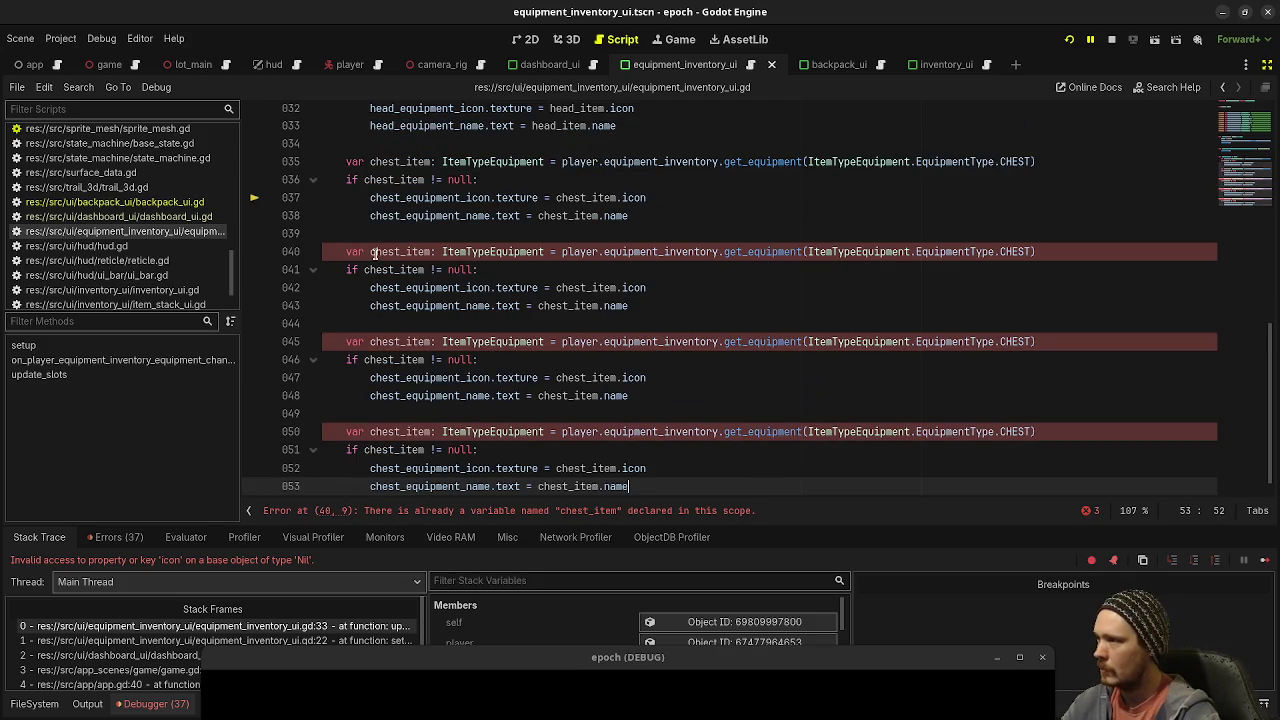
# Step: Rename chest to hands on lines 40–43 of the first copied block
pyautogui.click(371, 253)
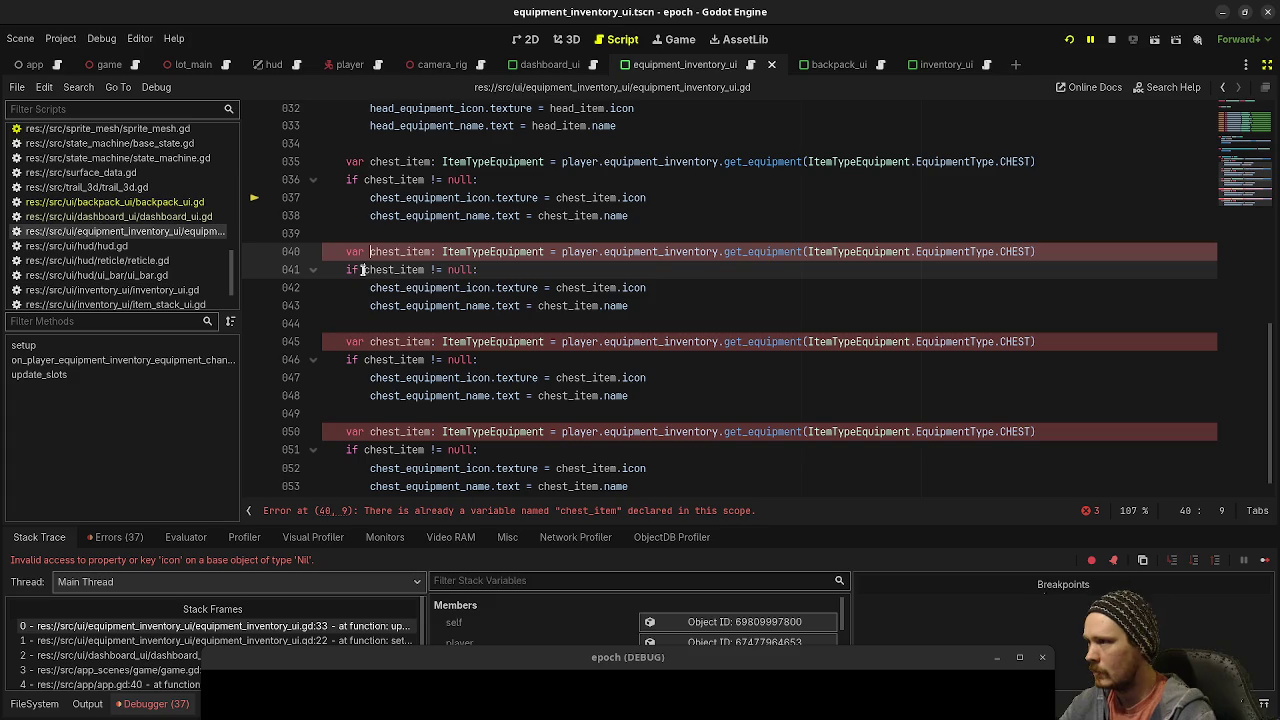
pyautogui.keyDown('alt'); pyautogui.click(365, 277); pyautogui.keyUp('alt')
pyautogui.keyDown('alt'); pyautogui.click(370, 288); pyautogui.keyUp('alt')
pyautogui.keyDown('alt'); pyautogui.click(370, 306); pyautogui.keyUp('alt')
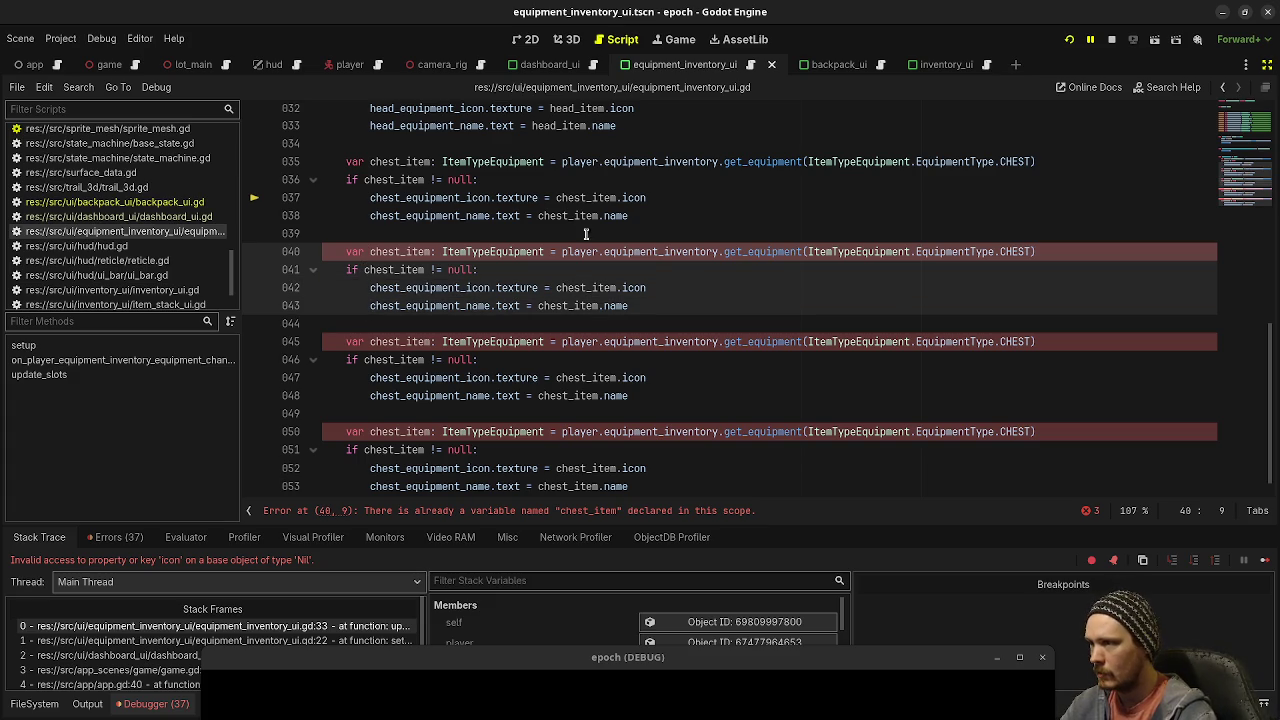
pyautogui.hotkey('shift', 'Right')
pyautogui.hotkey('shift', 'Right')
pyautogui.hotkey('shift', 'Right')
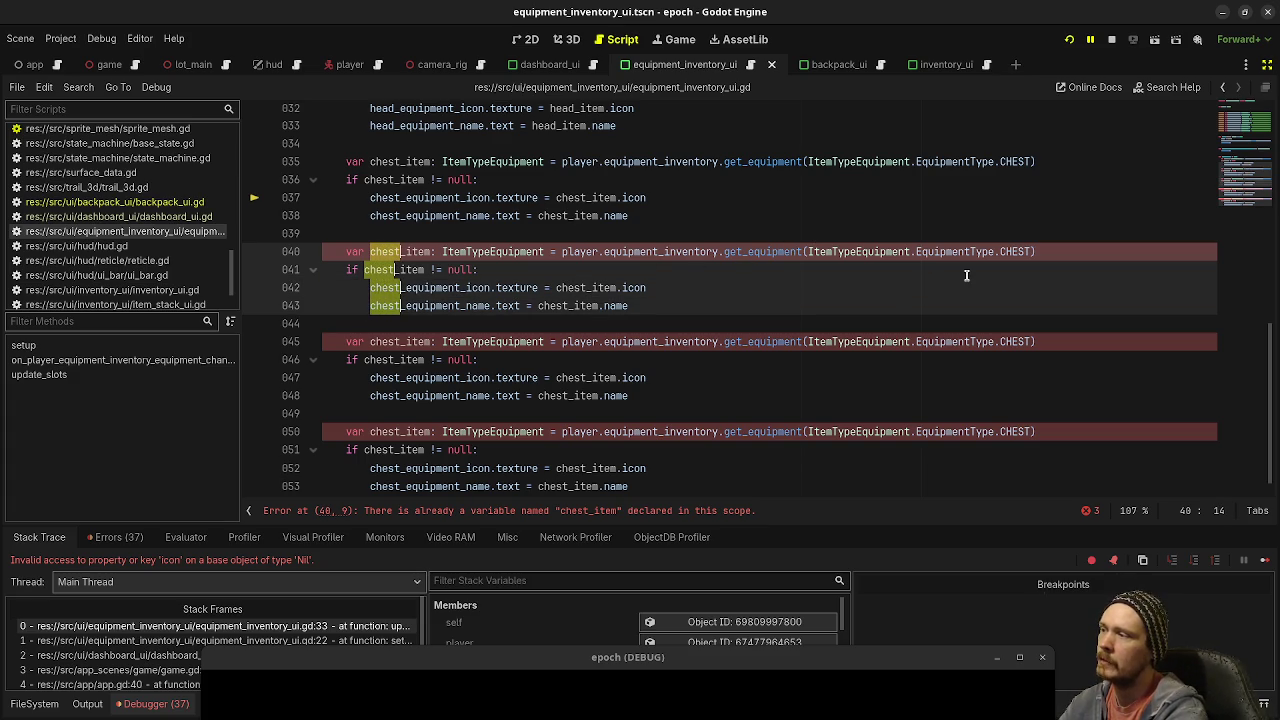
pyautogui.write('hands')
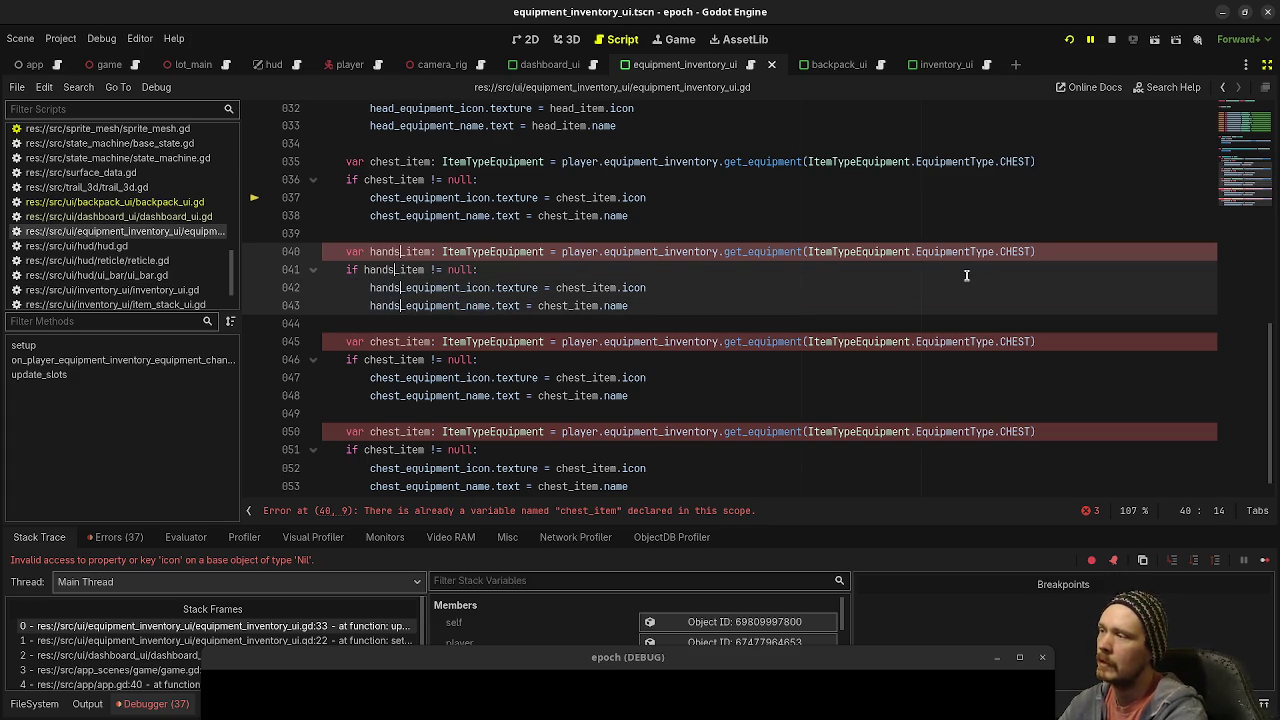
# Step: Set the first block's equipment type to HANDS, finish the hands_item references, and save
pyautogui.doubleClick(1012, 251)
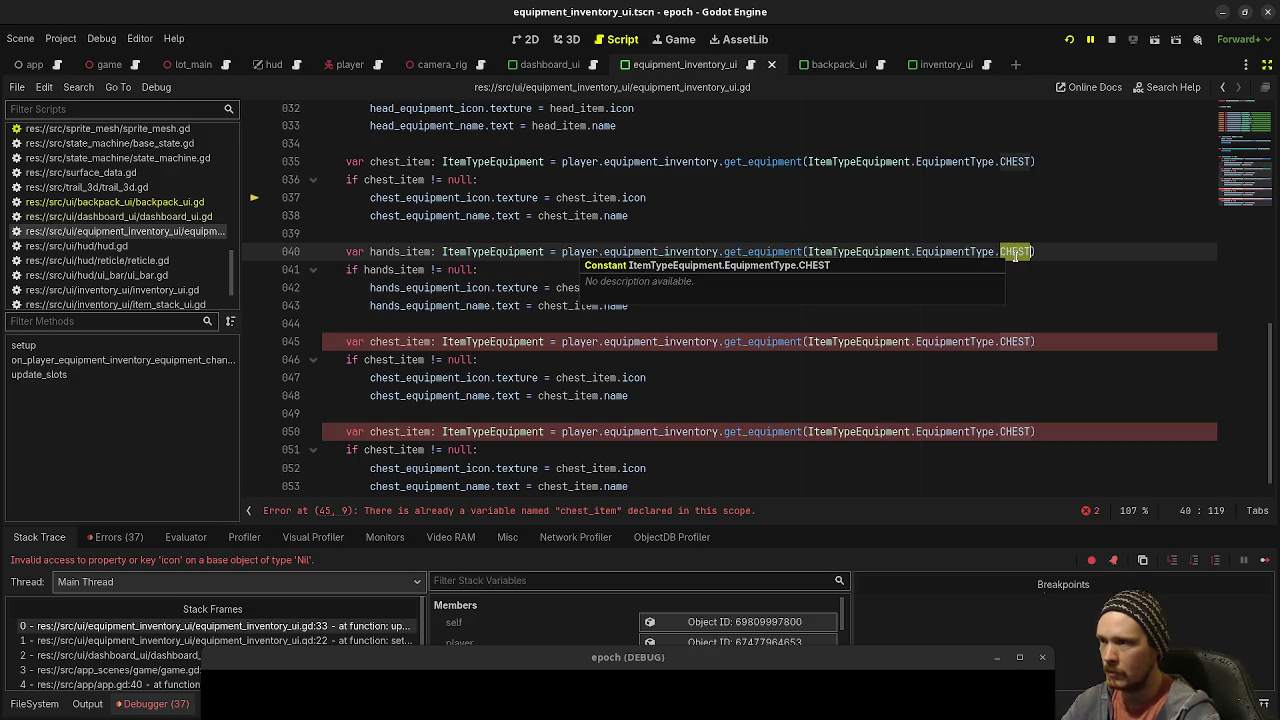
pyautogui.write('HA')
pyautogui.press('Return')
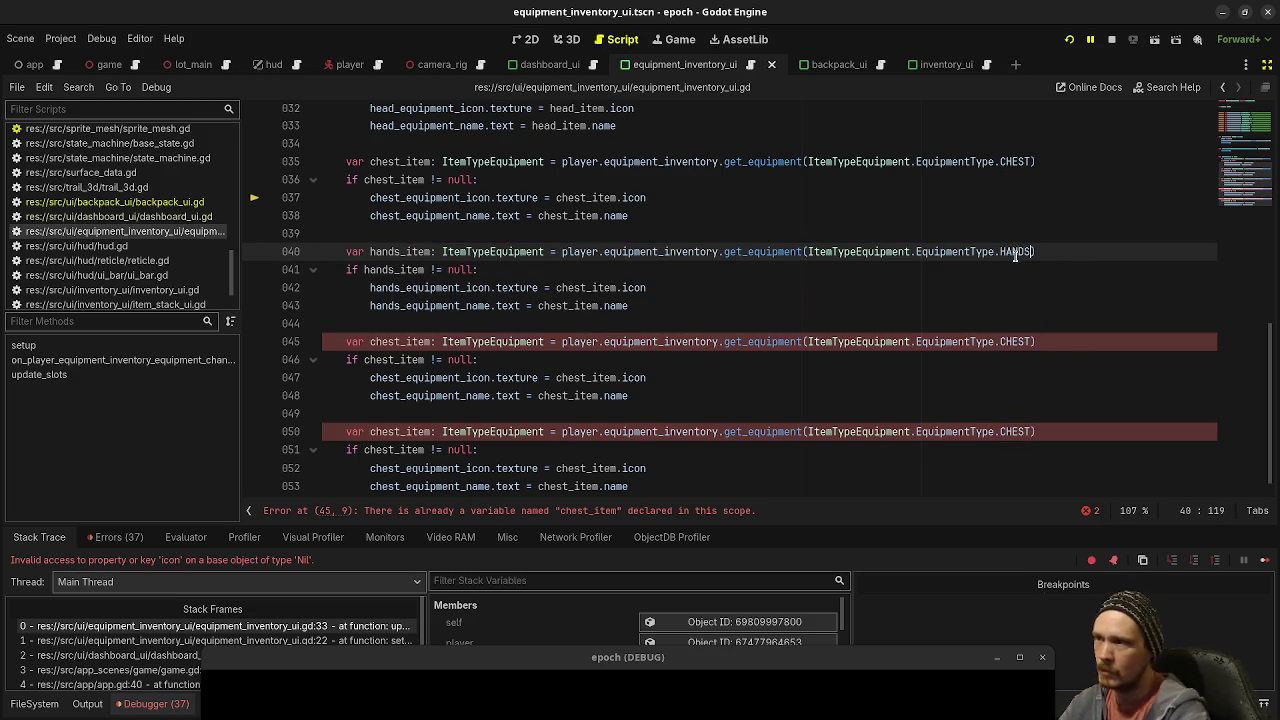
pyautogui.click(555, 287)
pyautogui.keyDown('alt'); pyautogui.click(539, 305); pyautogui.keyUp('alt')
pyautogui.hotkey('shift', 'Right')
pyautogui.hotkey('shift', 'Right')
pyautogui.hotkey('shift', 'Right')
pyautogui.write('hands')
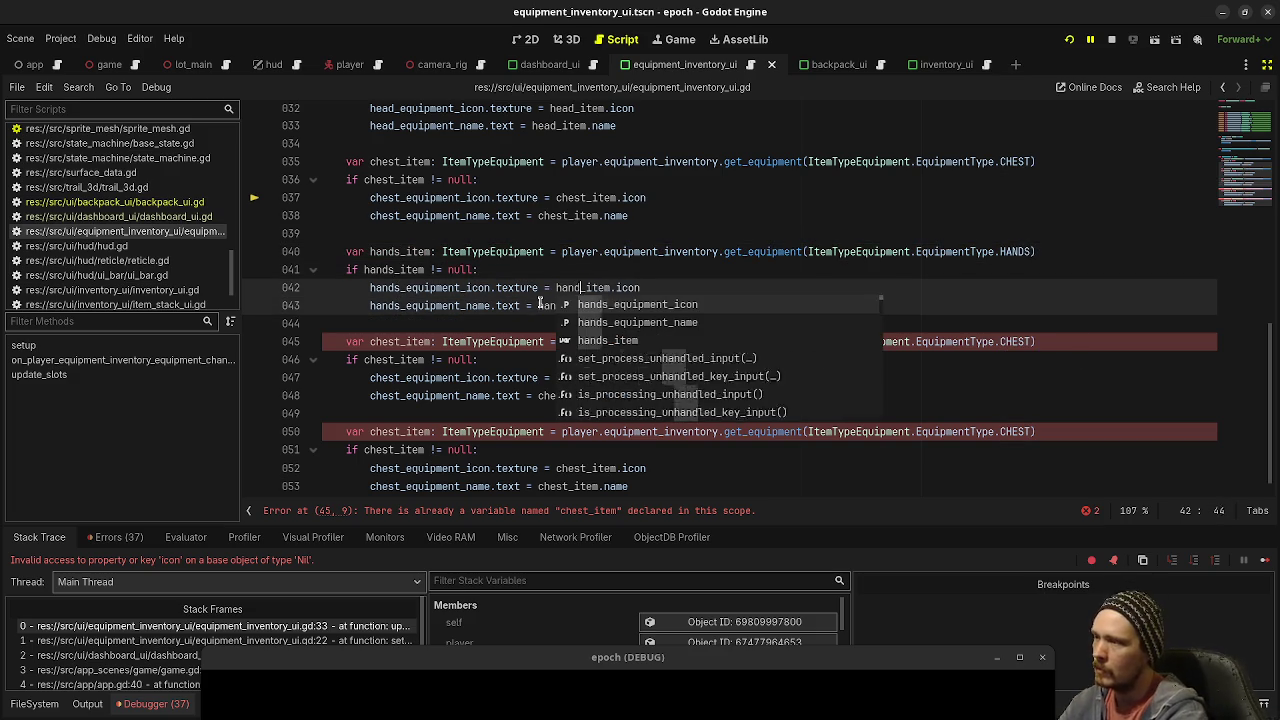
pyautogui.click(530, 265)
pyautogui.hotkey('ctrl', 's')
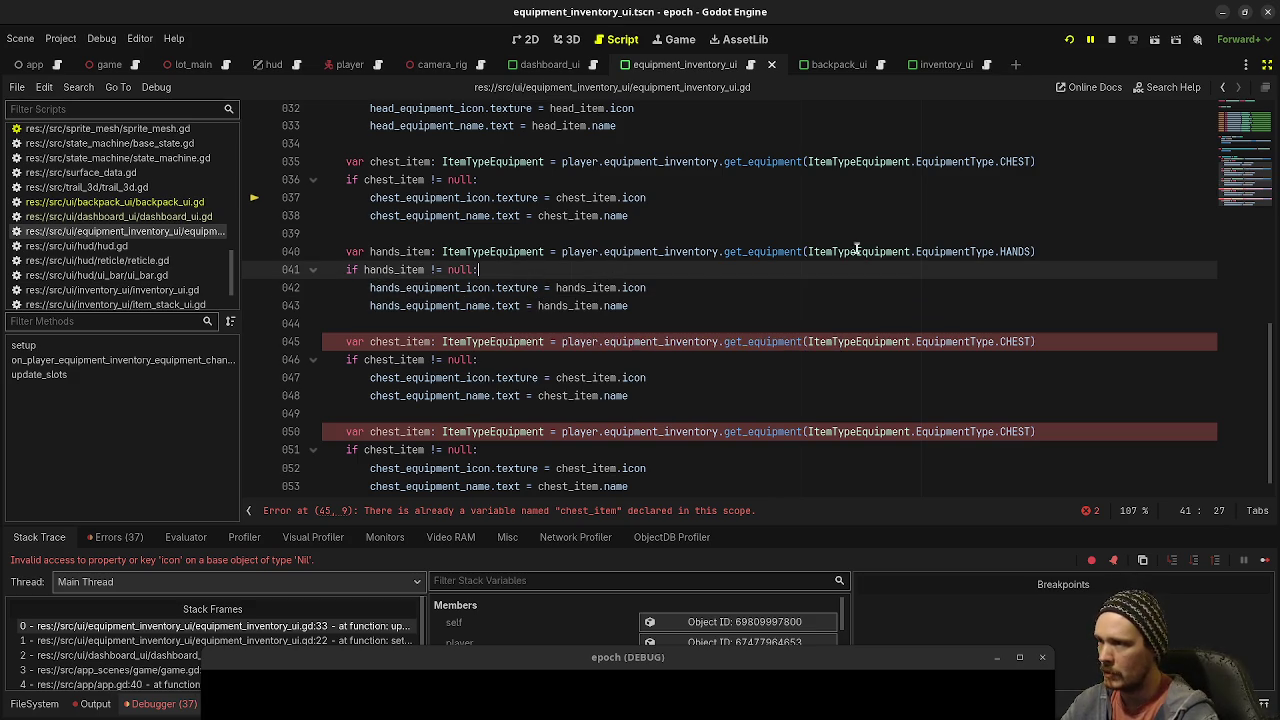
# Step: Turn the second copy into a legs block using legs_item and LEGS
pyautogui.click(370, 343)
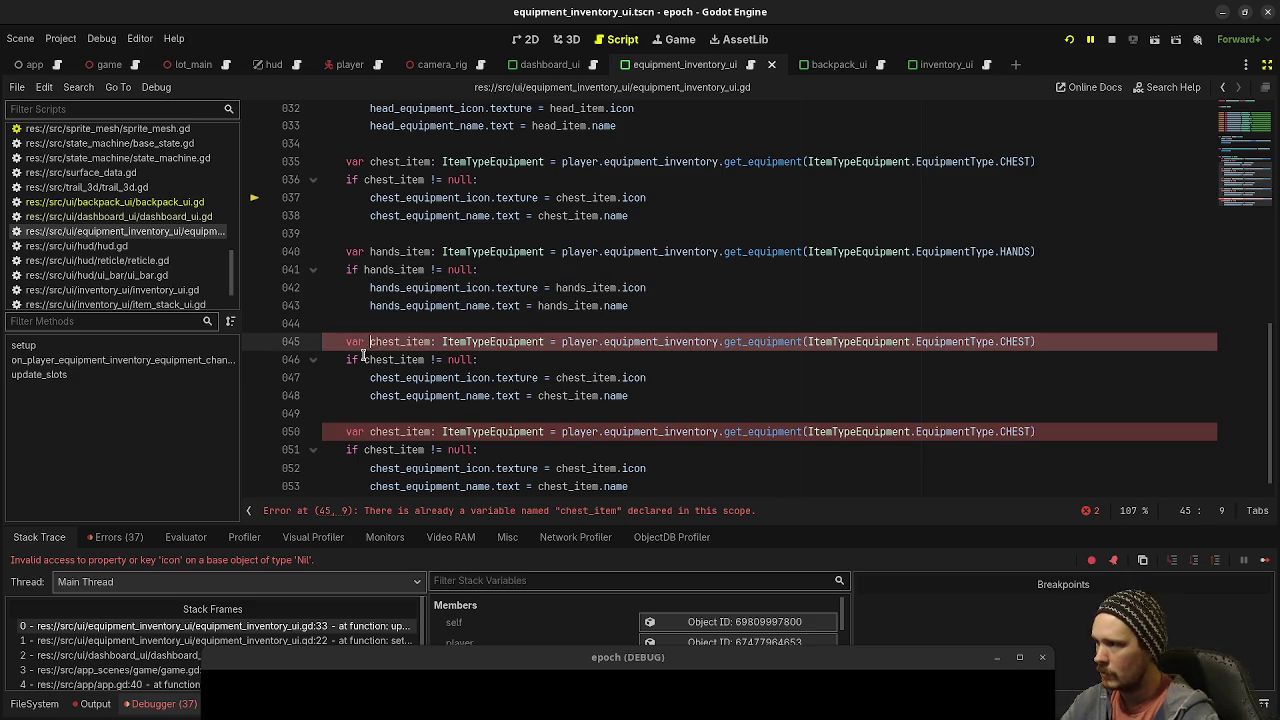
pyautogui.hotkey('shift', 'alt', 'Down')
pyautogui.hotkey('shift', 'alt', 'Down')
pyautogui.hotkey('shift', 'alt', 'Down')
pyautogui.keyDown('alt'); pyautogui.click(538, 396); pyautogui.keyUp('alt')
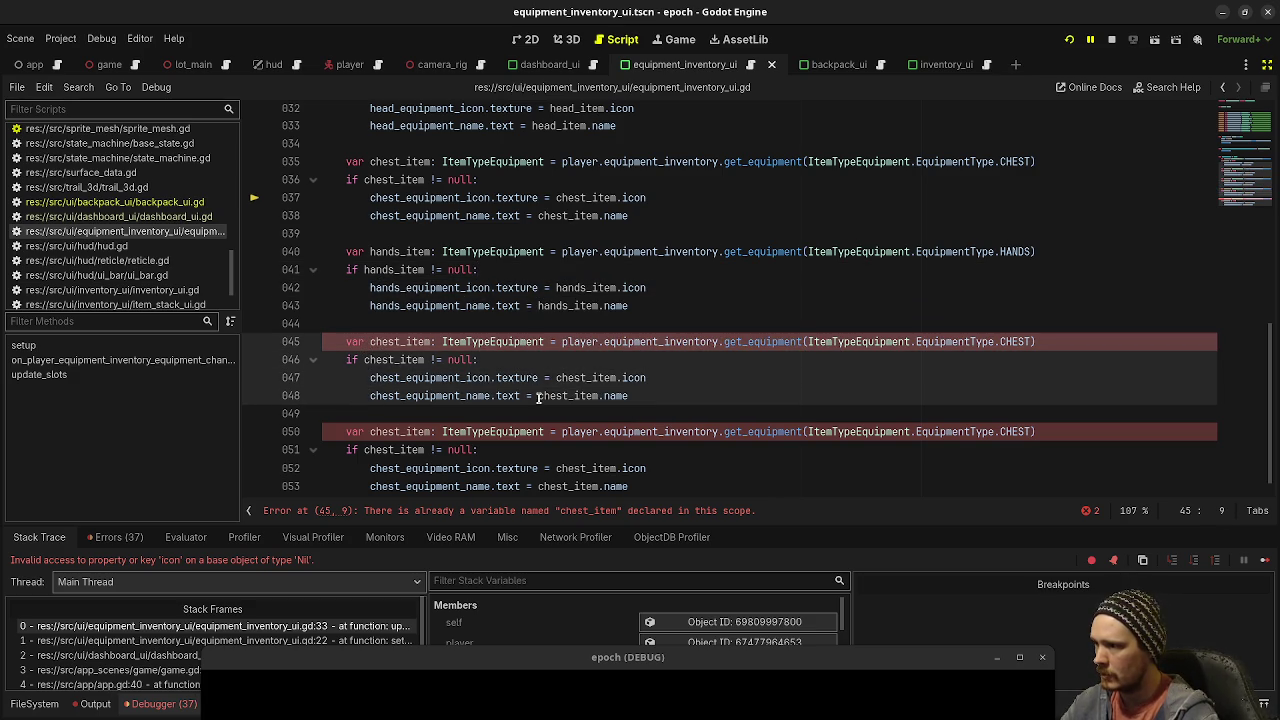
pyautogui.hotkey('shift', 'Right')
pyautogui.hotkey('shift', 'Right')
pyautogui.hotkey('shift', 'Right')
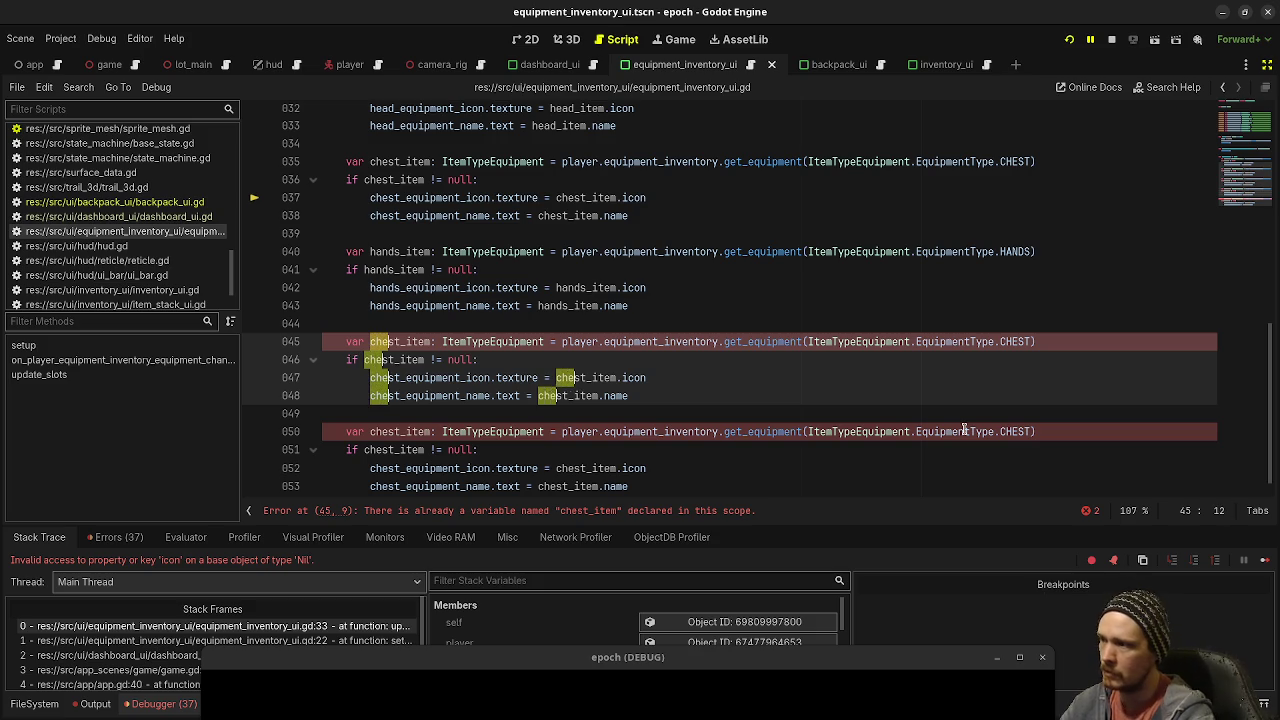
pyautogui.write('legs')
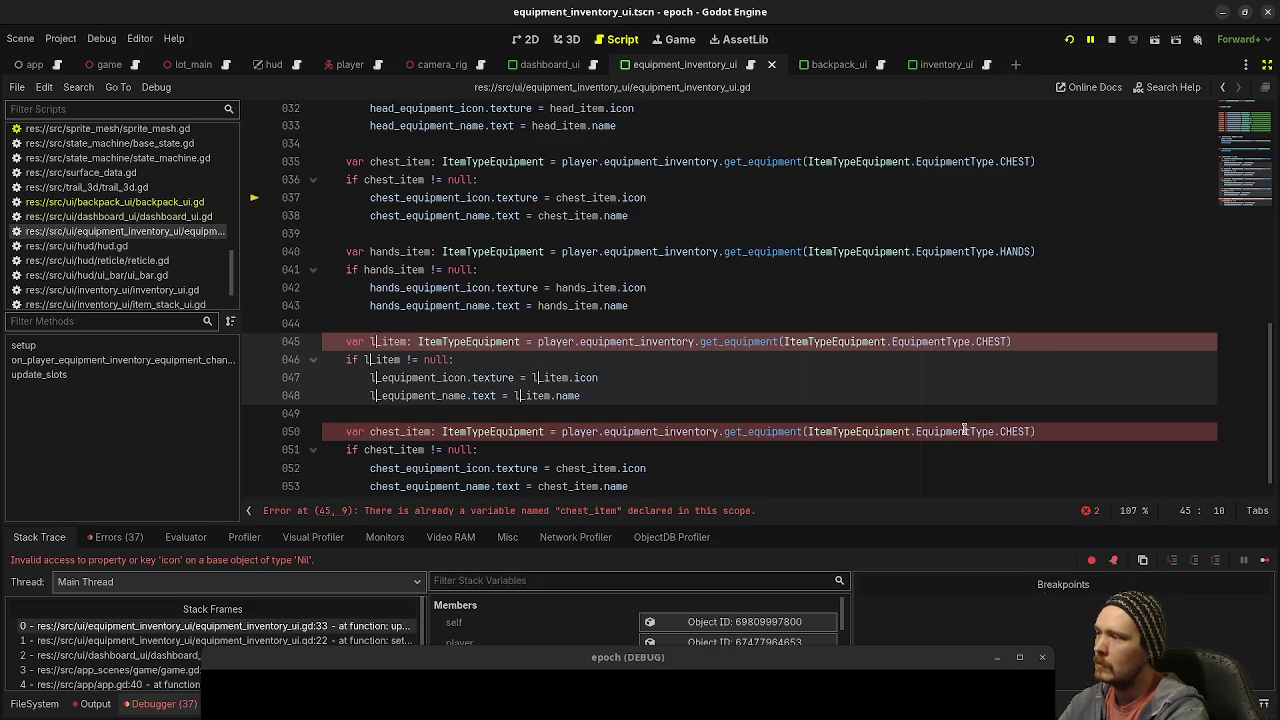
pyautogui.doubleClick(996, 341)
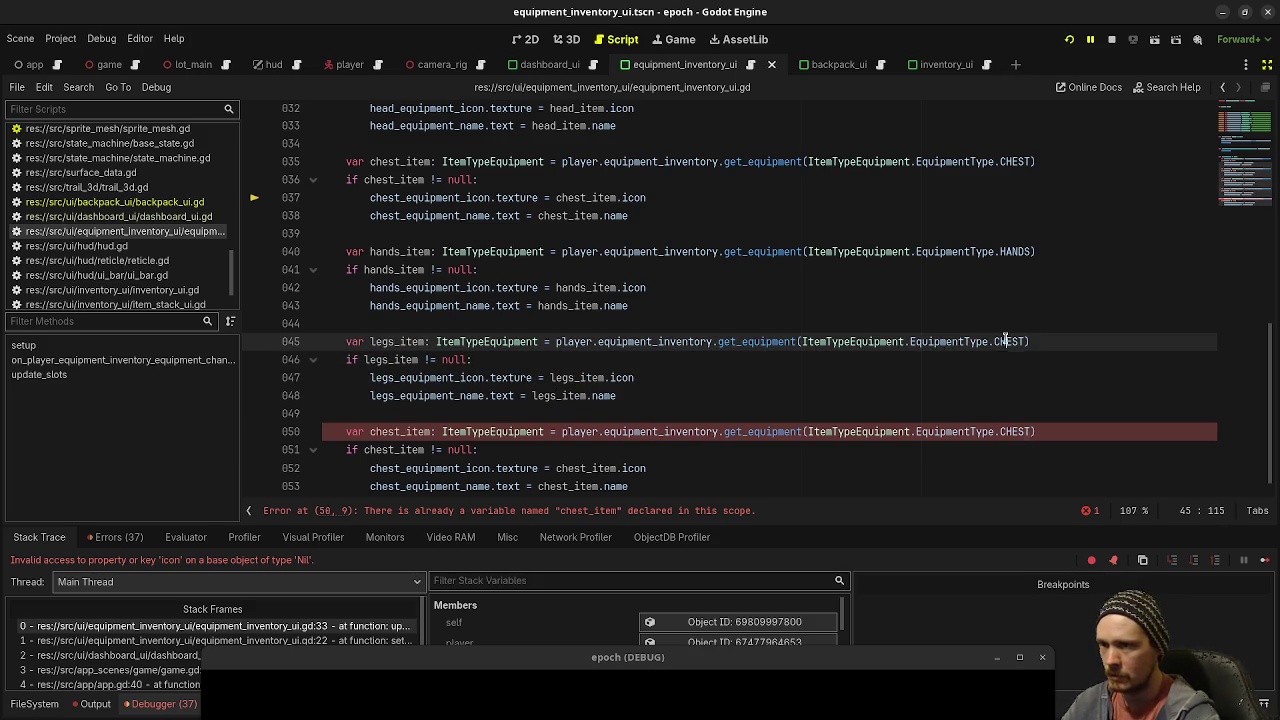
pyautogui.write('LEGS')
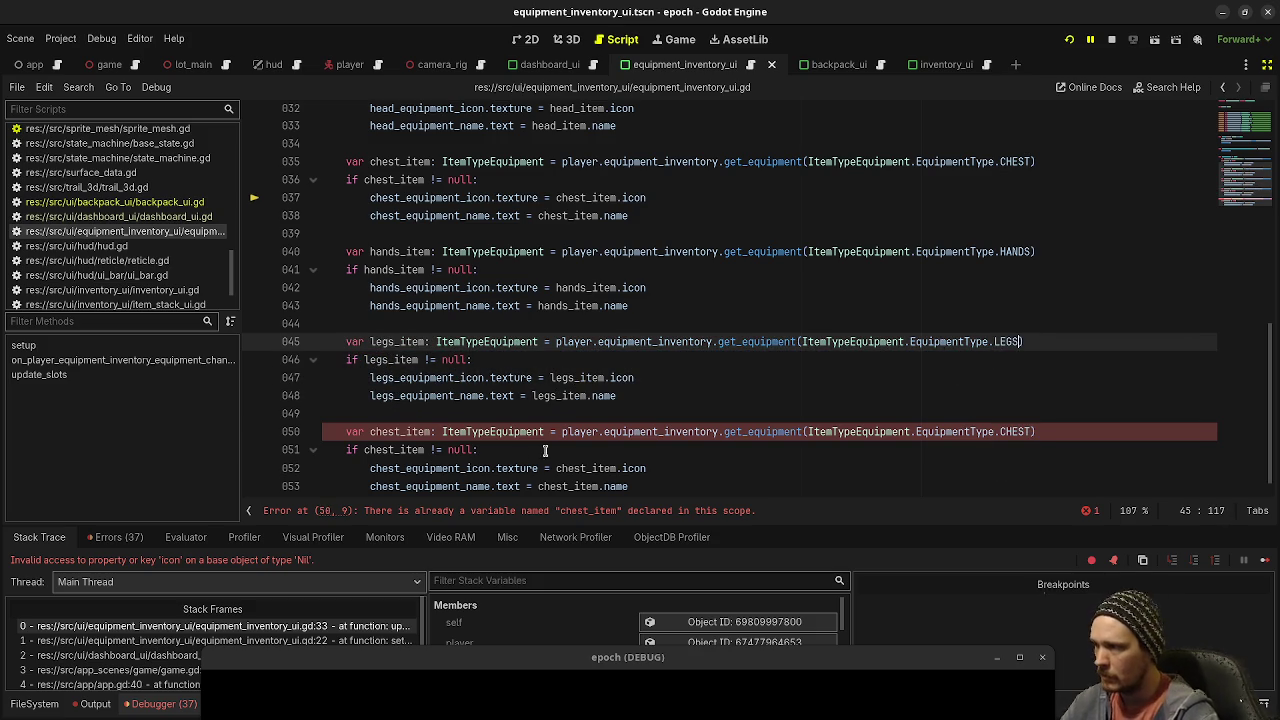
# Step: Turn the last copy into a feet block using feet_item and FEET, save, and stop the game
pyautogui.scroll(-1, 638, 455)
pyautogui.click(369, 421)
pyautogui.keyDown('alt'); pyautogui.click(364, 437); pyautogui.keyUp('alt')
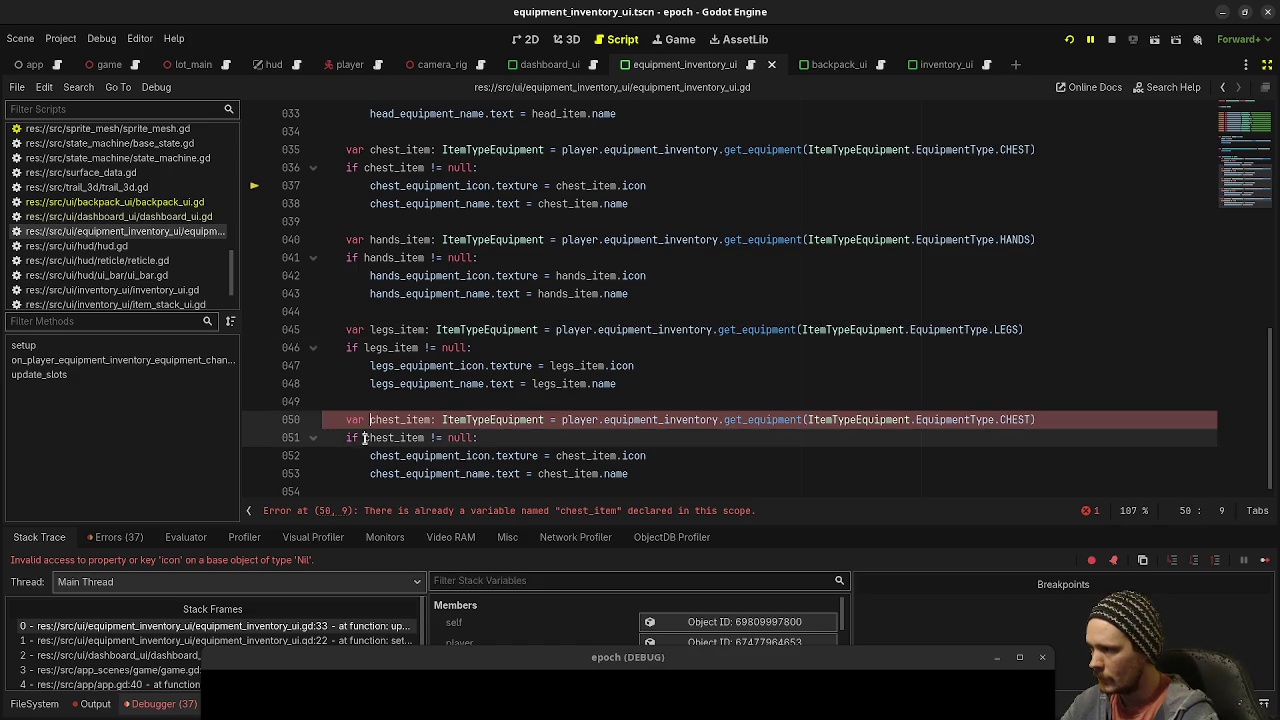
pyautogui.keyDown('alt'); pyautogui.click(370, 455); pyautogui.keyUp('alt')
pyautogui.keyDown('alt'); pyautogui.click(370, 473); pyautogui.keyUp('alt')
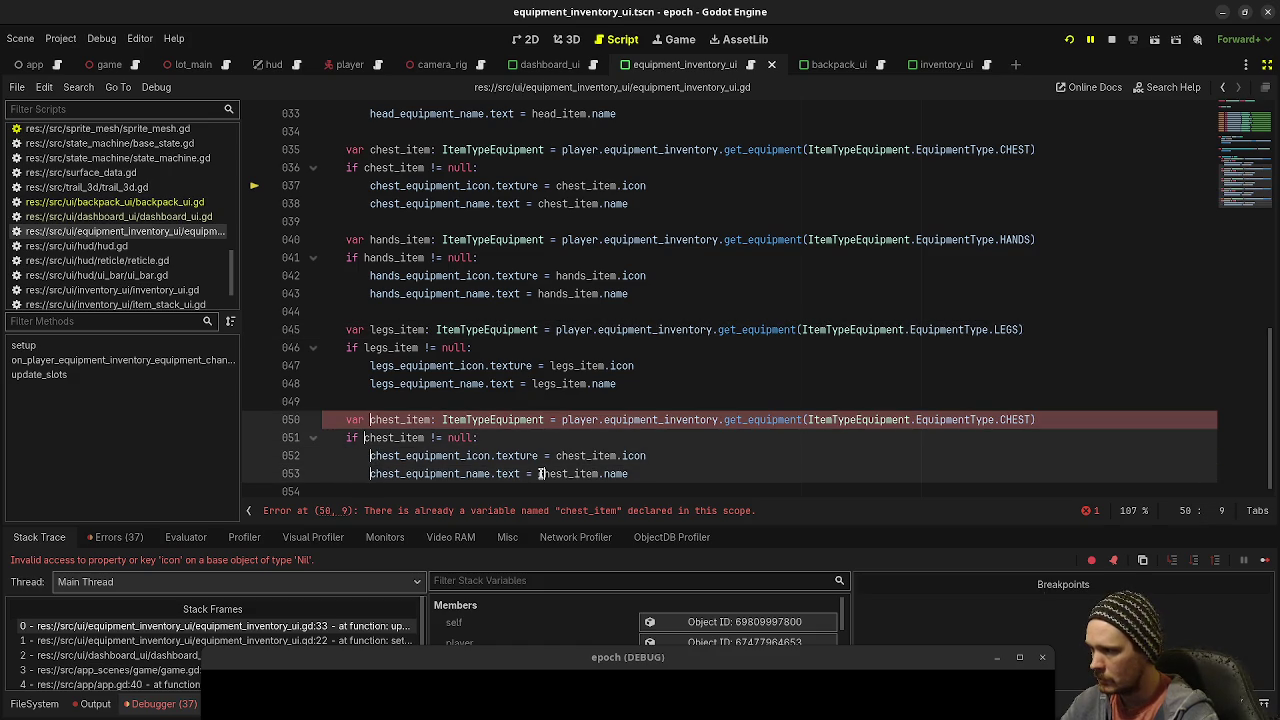
pyautogui.hotkey('shift', 'Right')
pyautogui.hotkey('shift', 'Right')
pyautogui.hotkey('shift', 'Right')
pyautogui.write('feet')
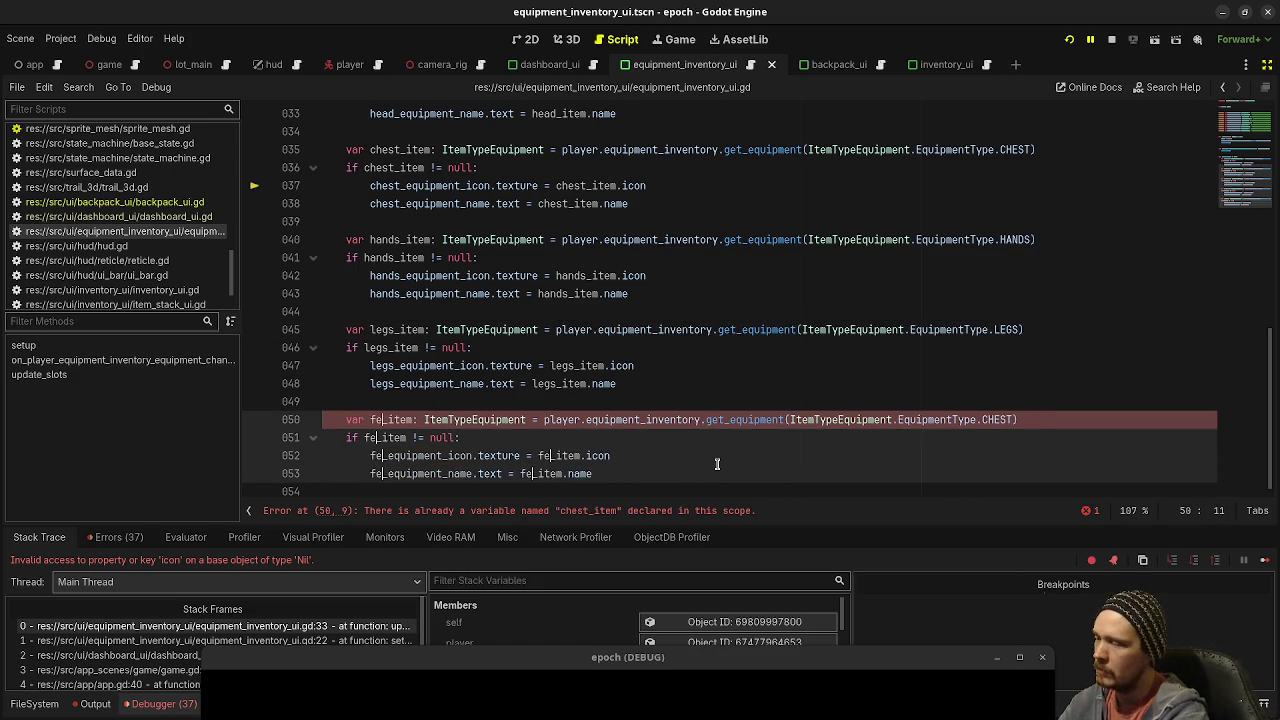
pyautogui.doubleClick(1010, 419)
pyautogui.write('FEET')
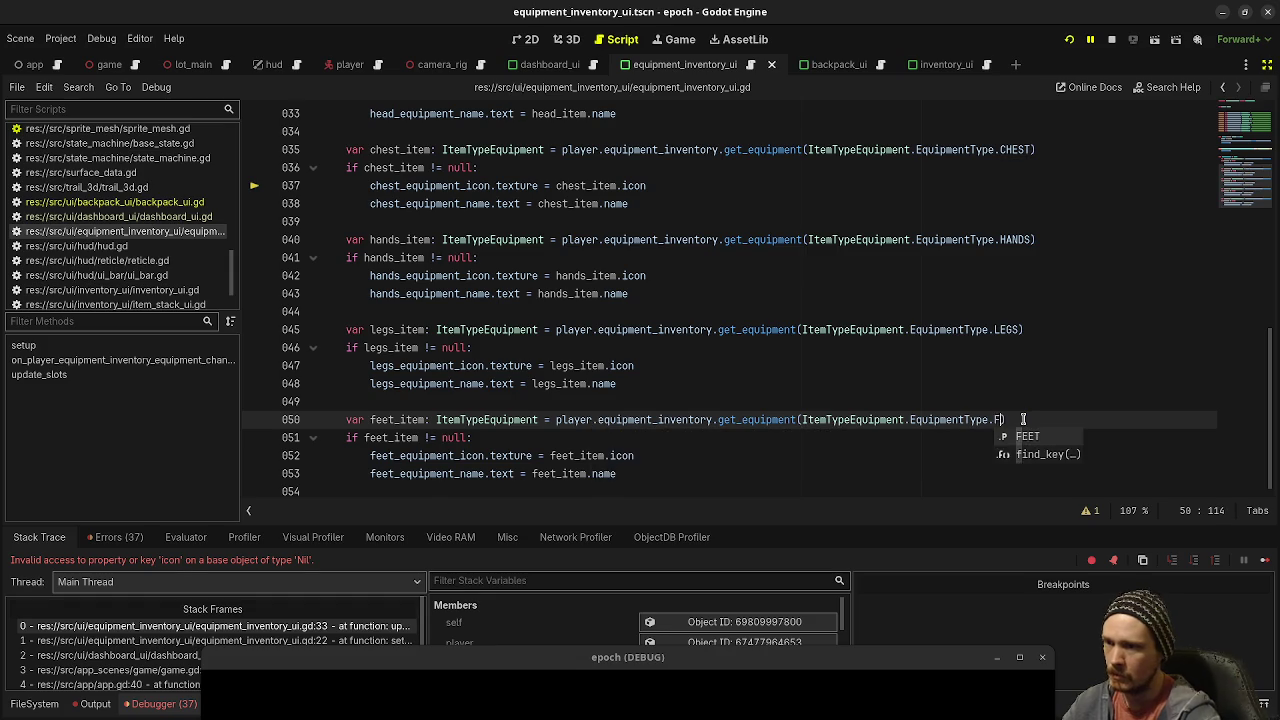
pyautogui.click(886, 382)
pyautogui.hotkey('ctrl', 's')
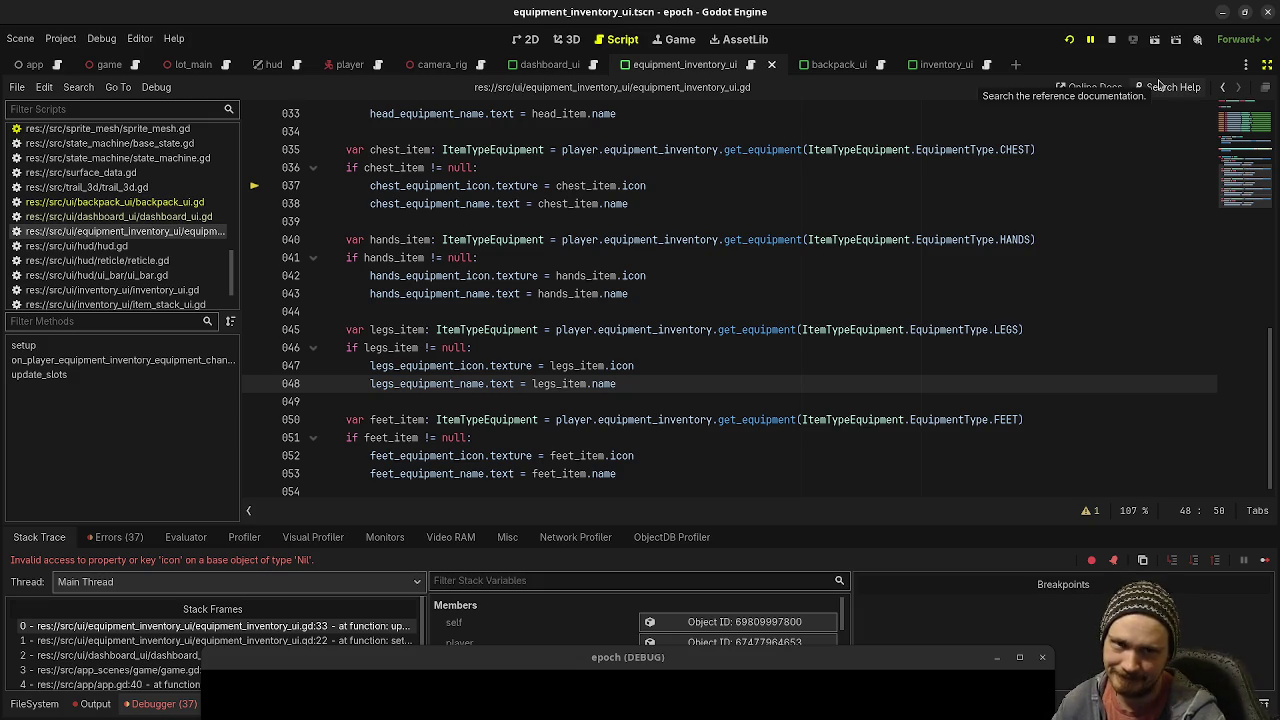
pyautogui.click(1112, 36)
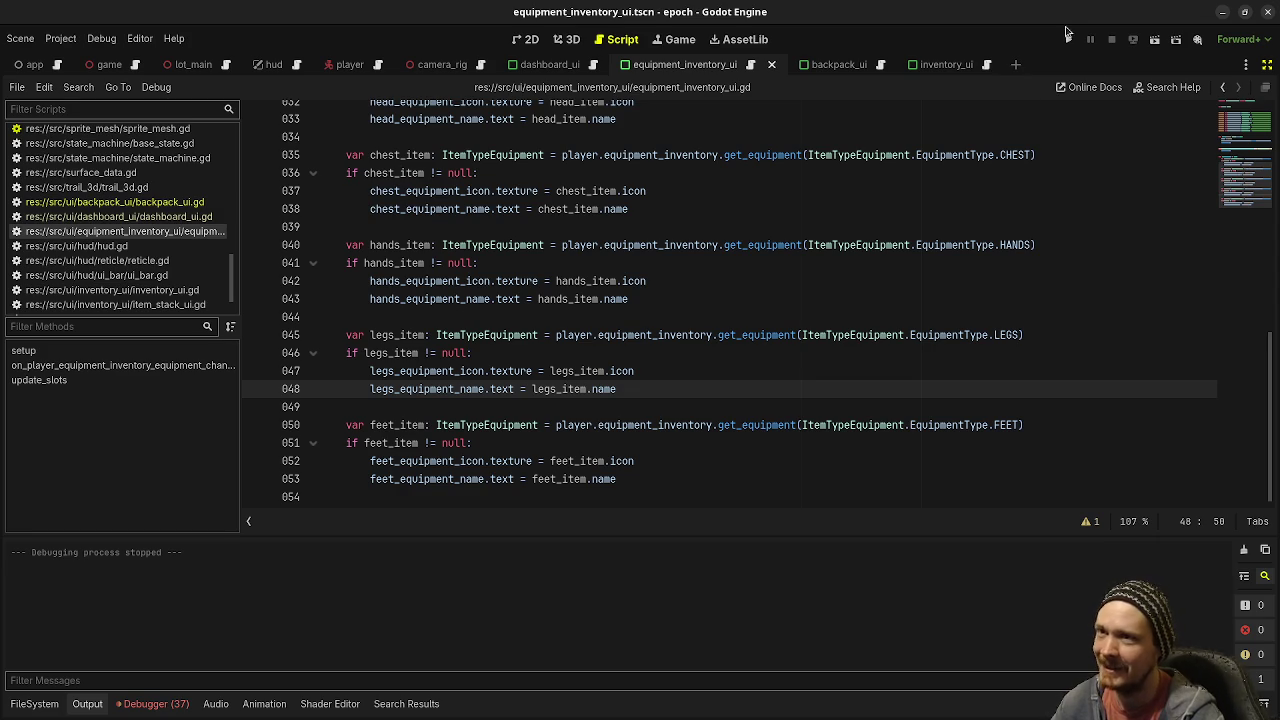
# Step: Relaunch the game and walk along the Jump Distance strip with the stats overlay shown
pyautogui.click(1069, 39)
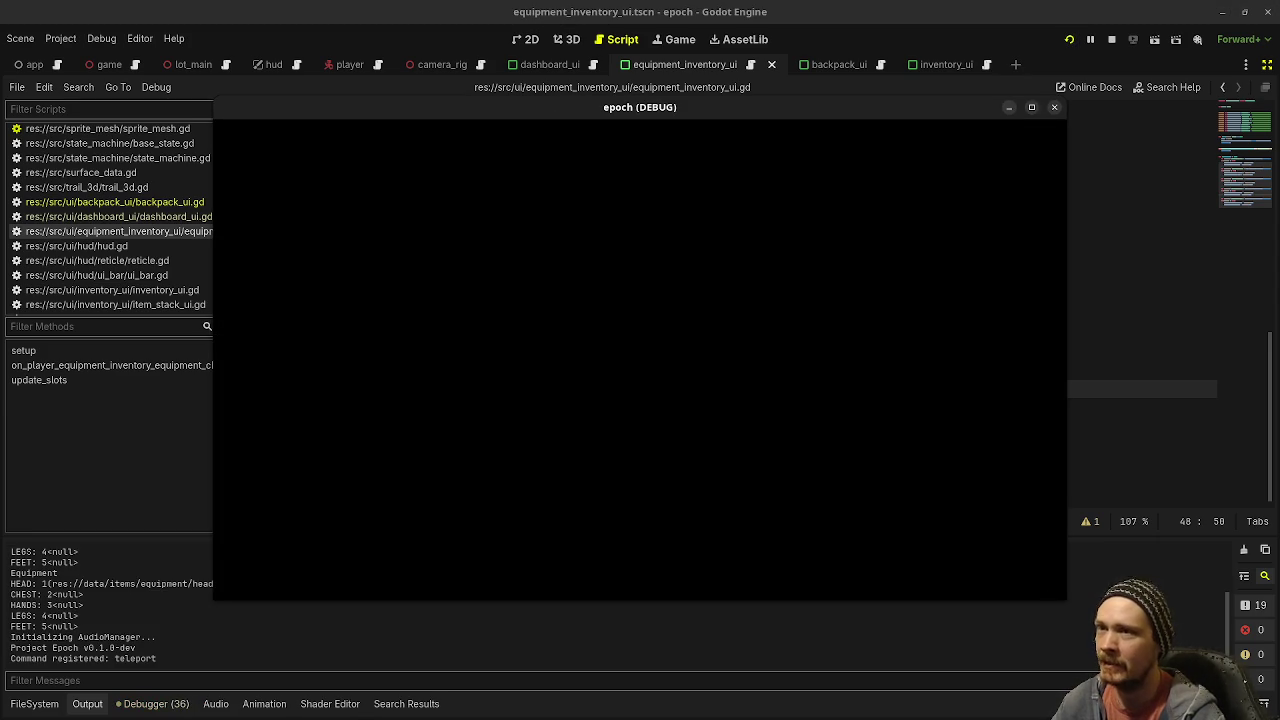
pyautogui.press('w')
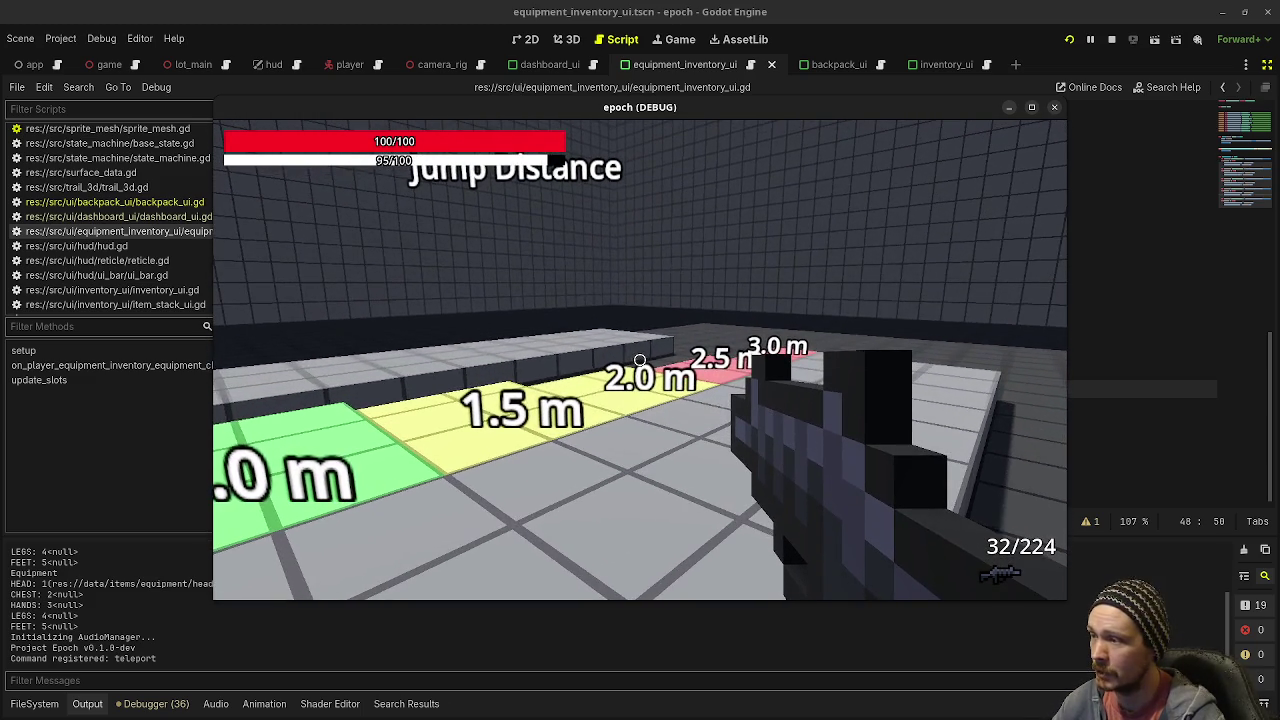
pyautogui.press('w')
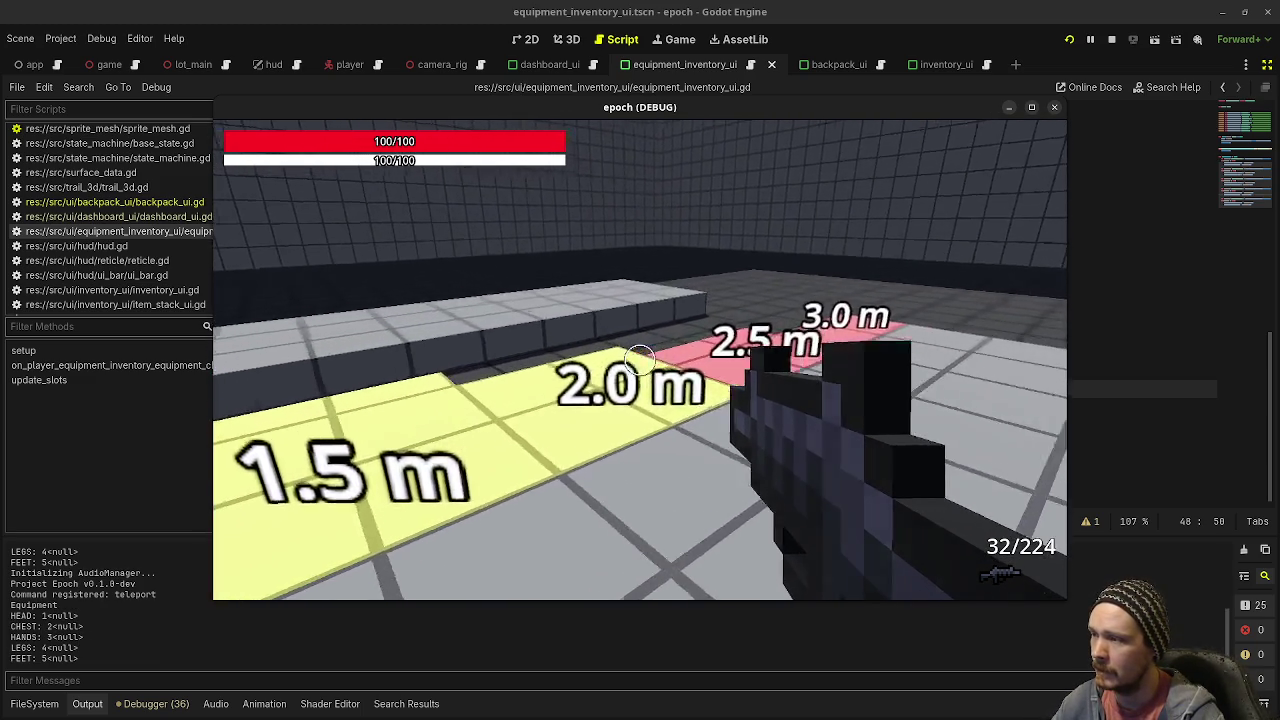
pyautogui.press('F3')
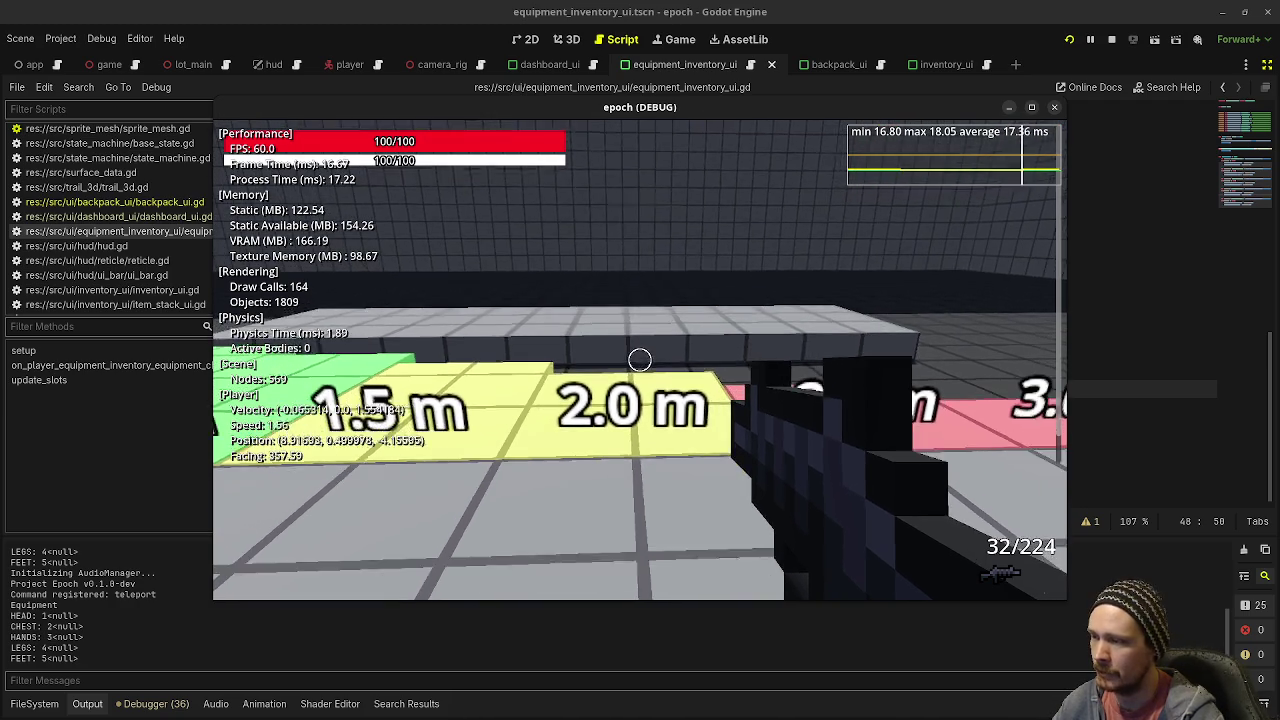
pyautogui.press('w')
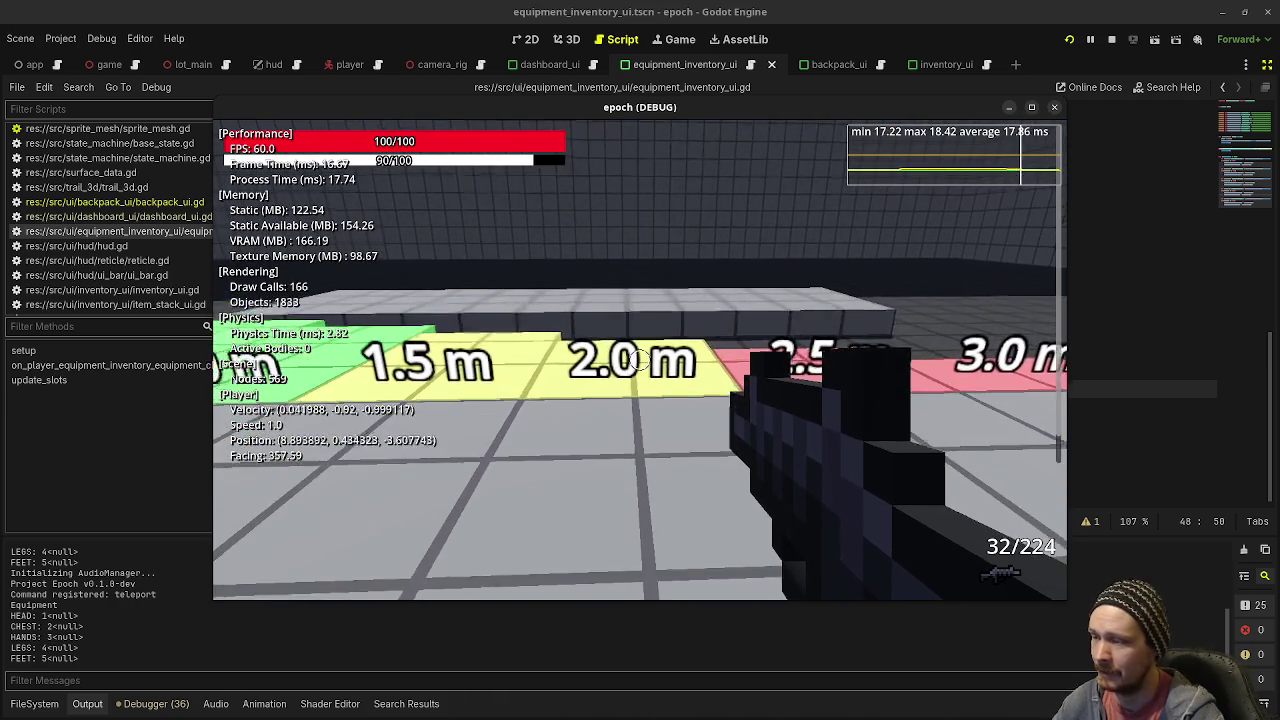
pyautogui.press('w')
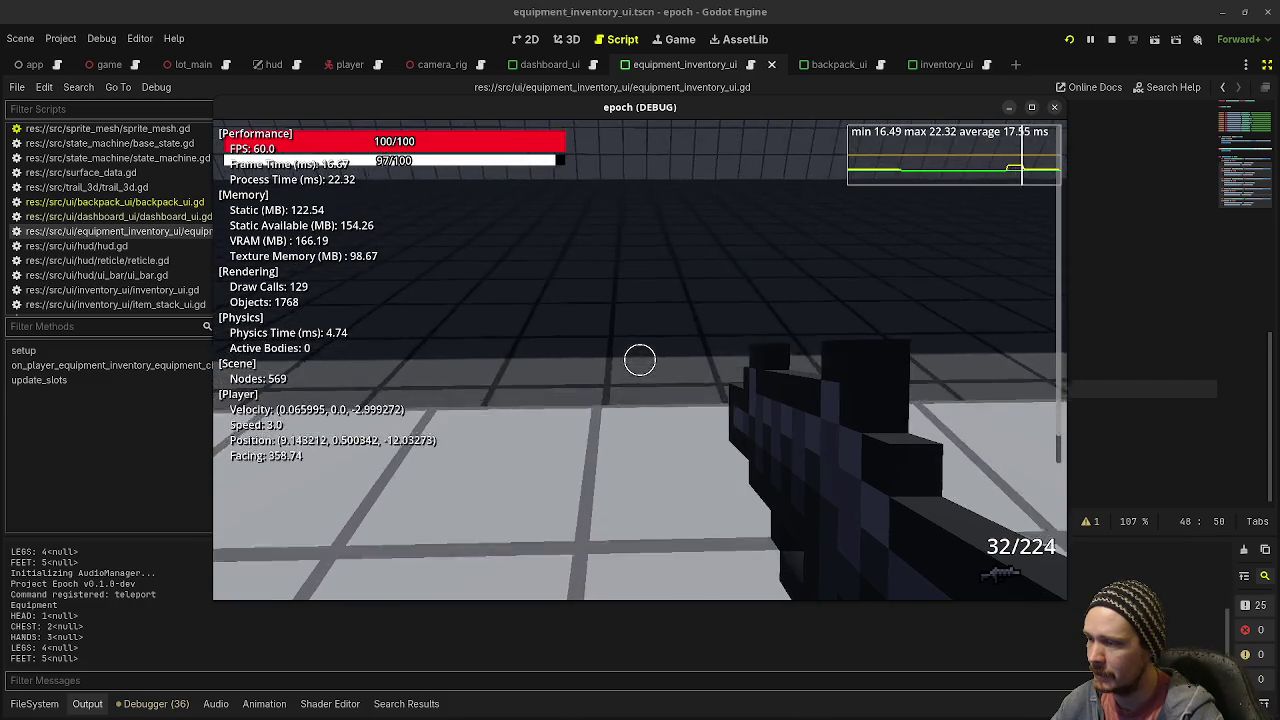
# Step: Walk back, jump past, and turn to view the 2.0 m, 2.5 m and 3.0 m markers
pyautogui.press('s')
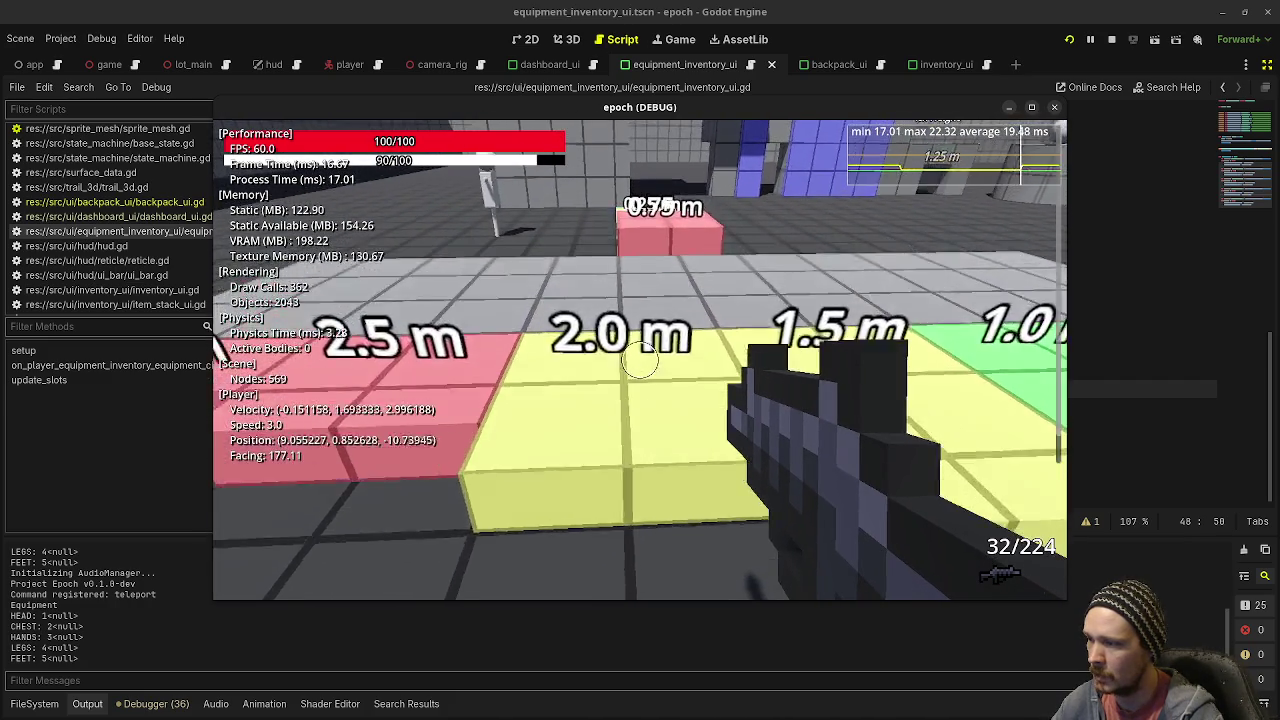
pyautogui.press('w')
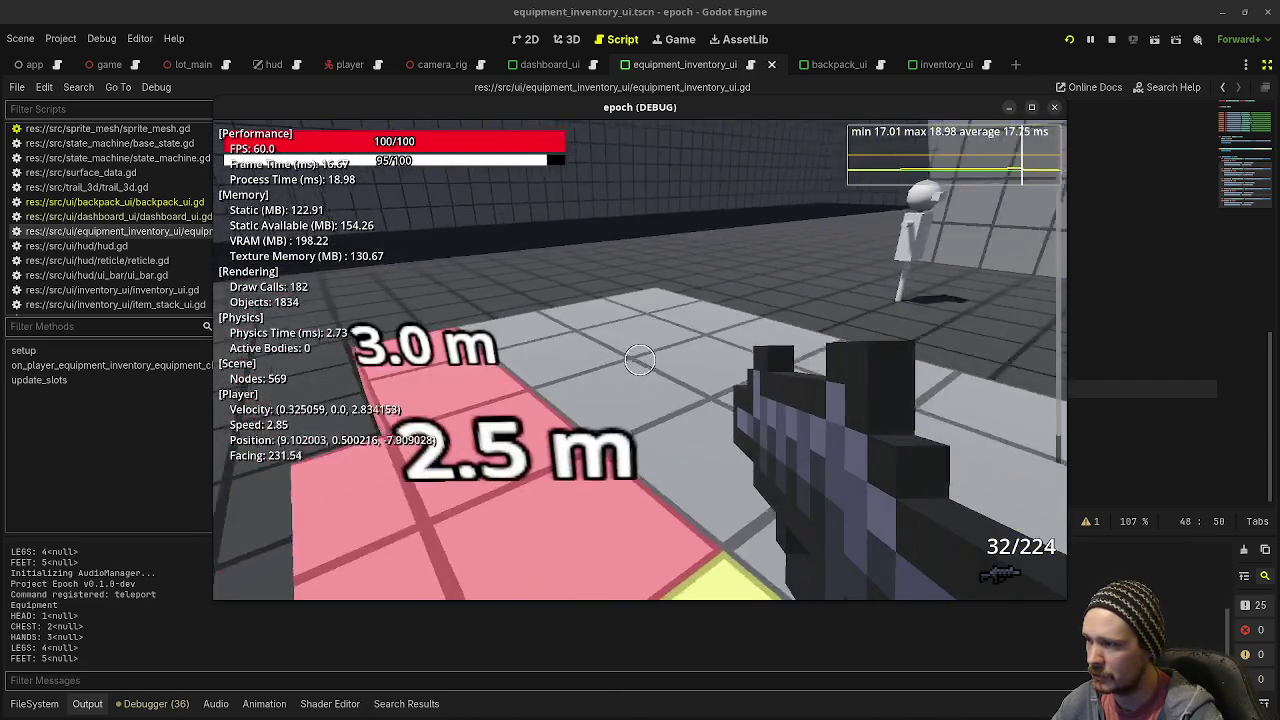
pyautogui.press('w')
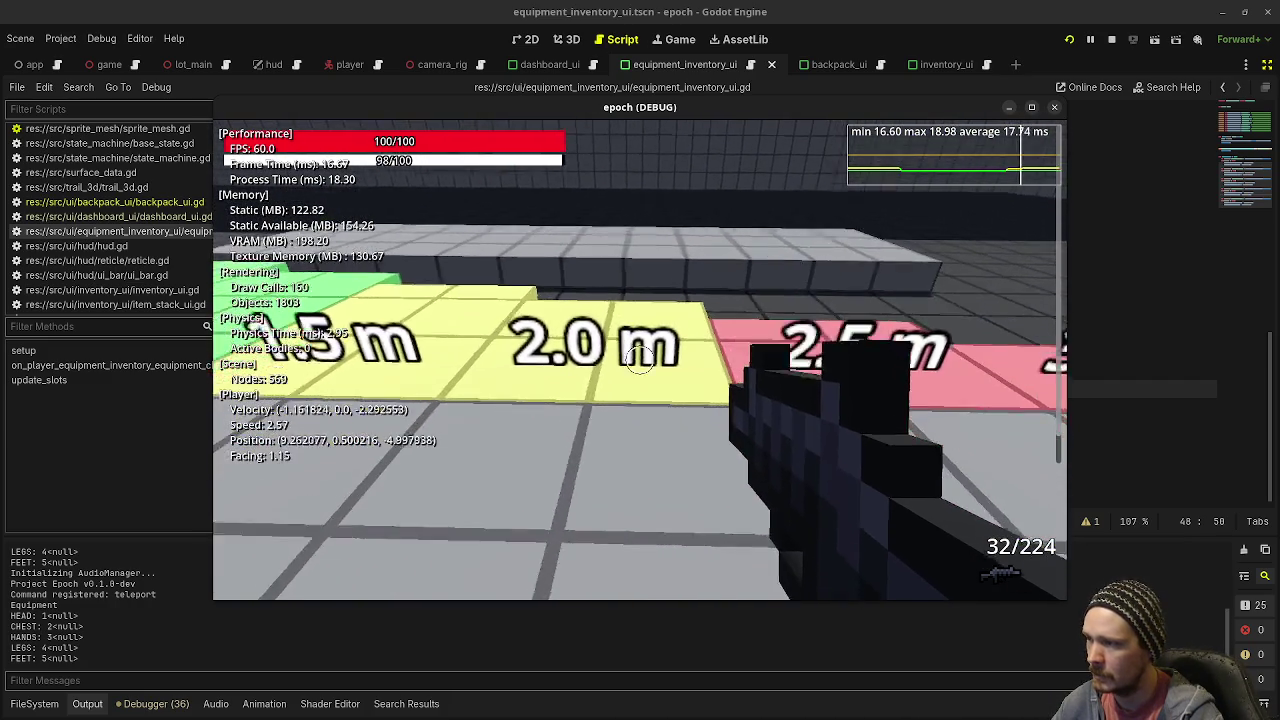
pyautogui.press('space')
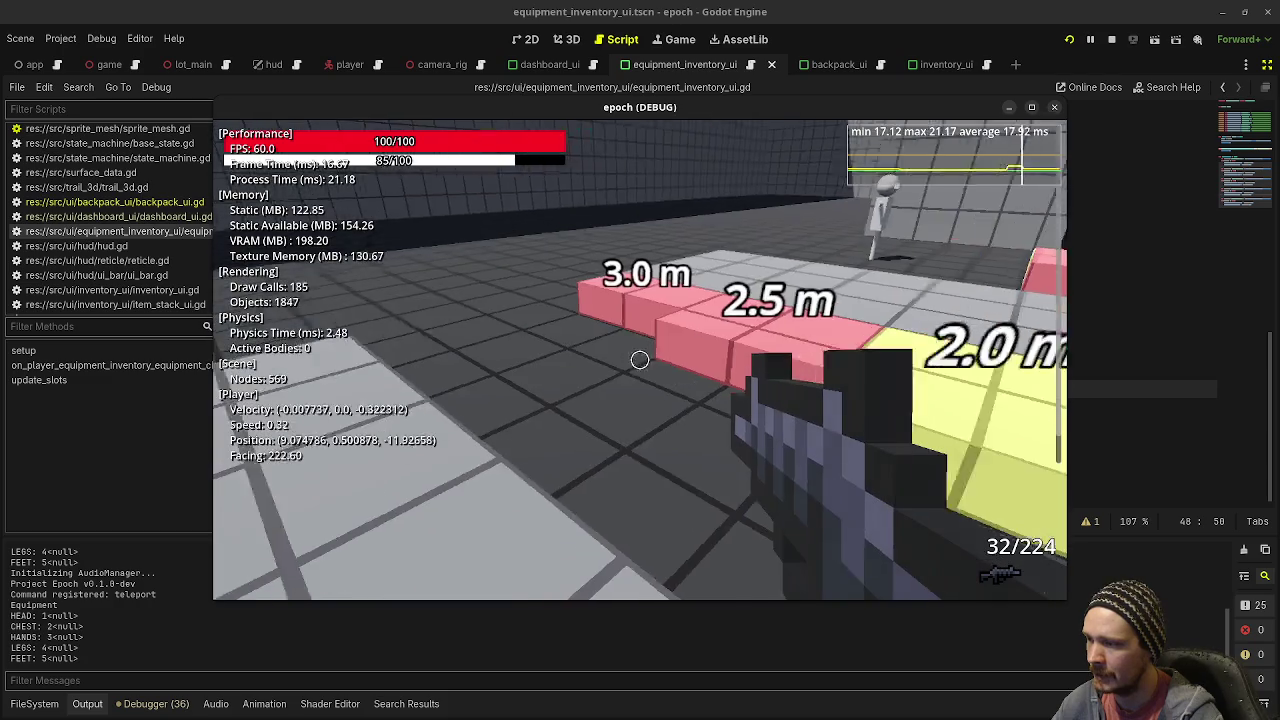
pyautogui.press('s')
pyautogui.press('w')
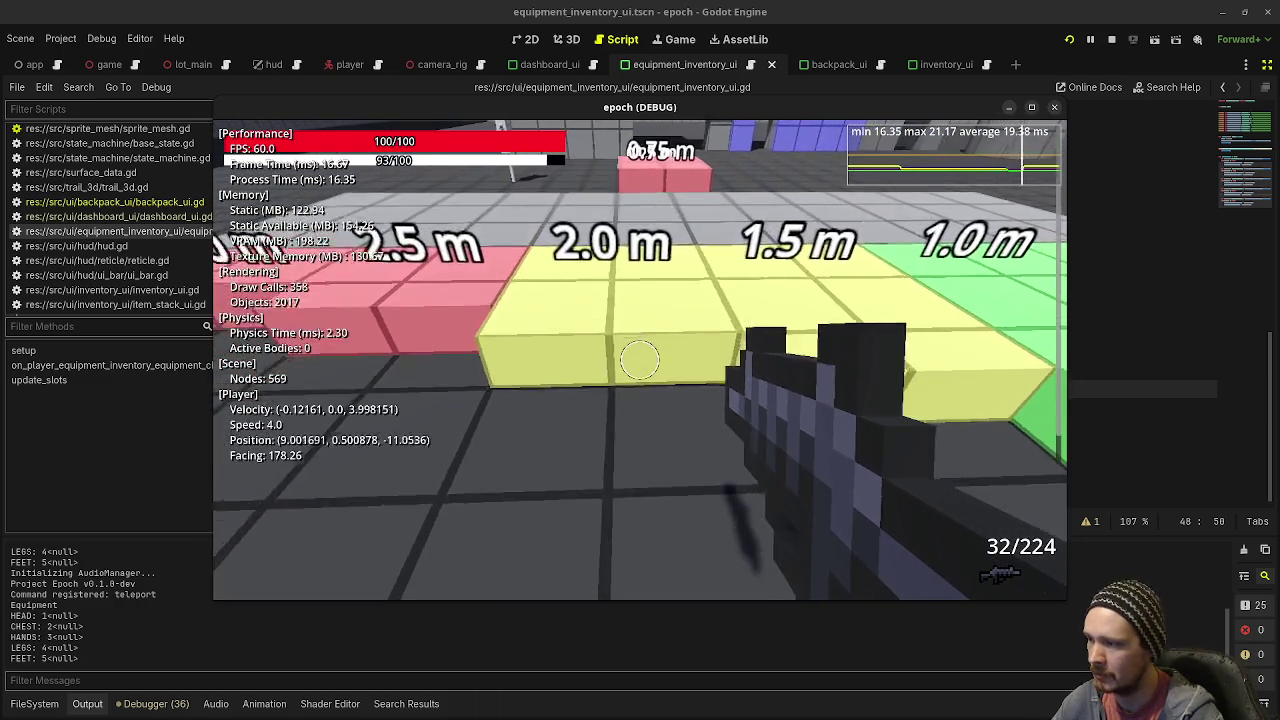
pyautogui.press('s')
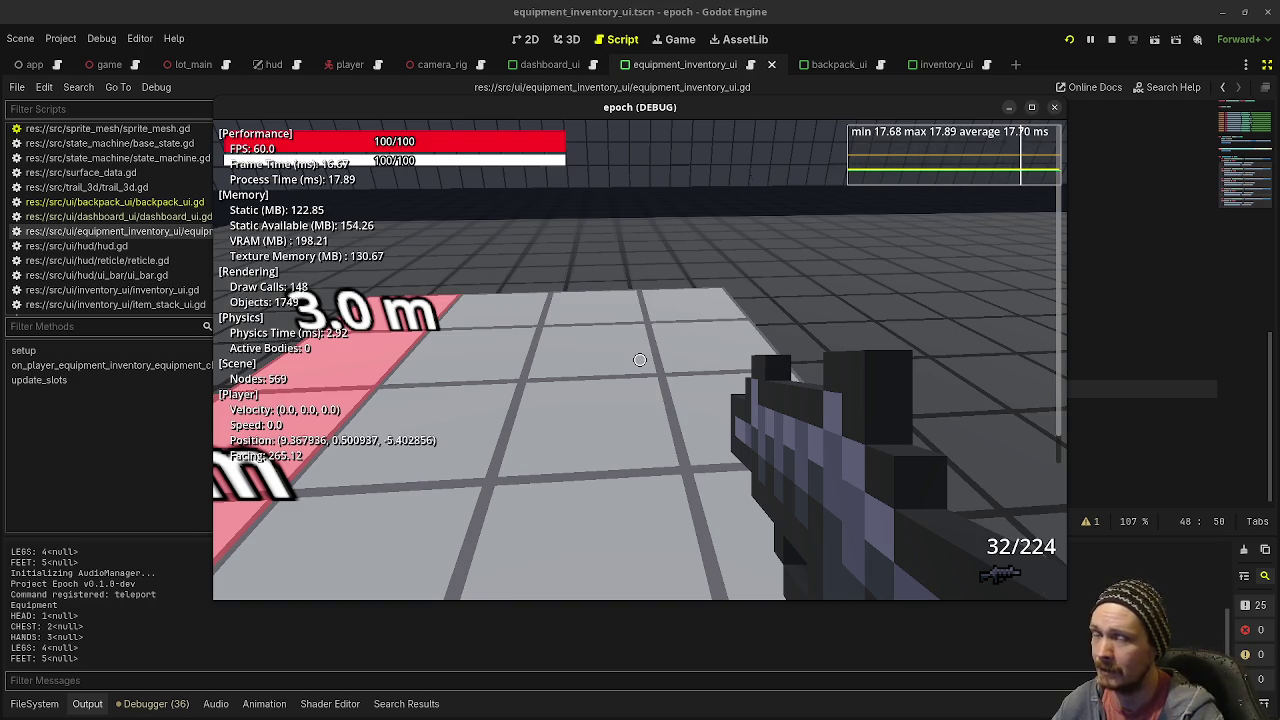
pyautogui.press('e')
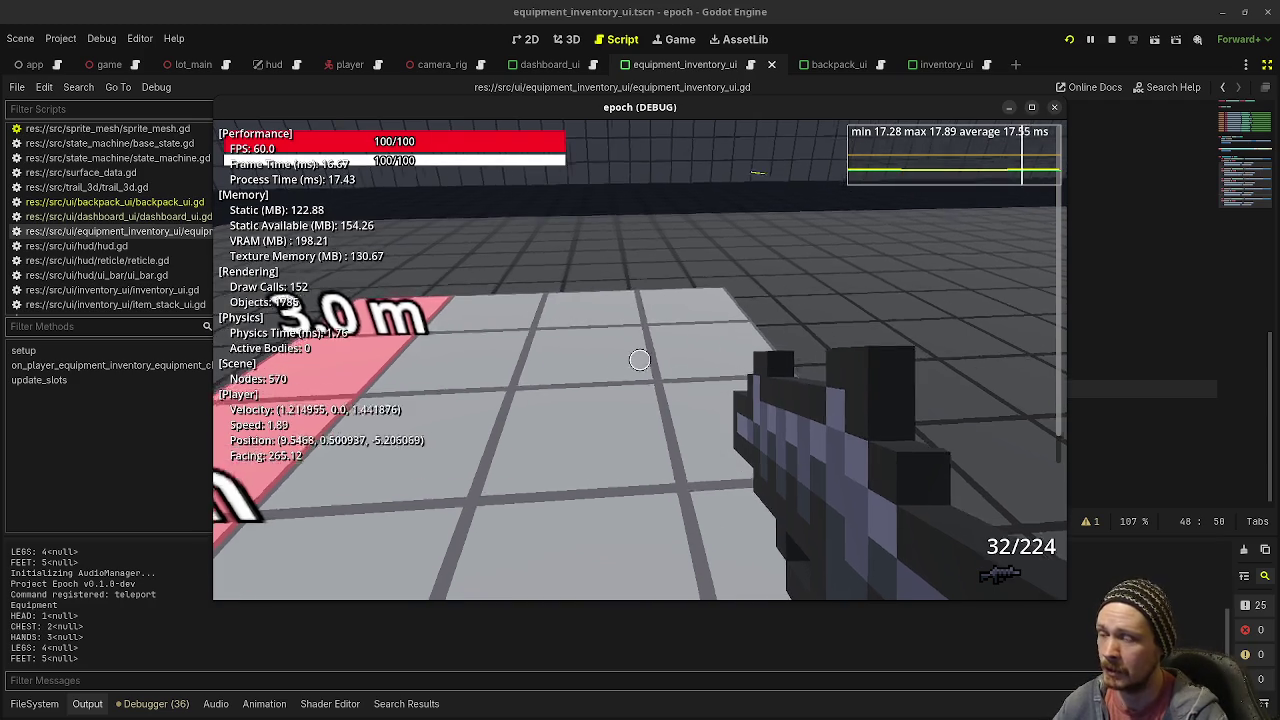
pyautogui.press('d')
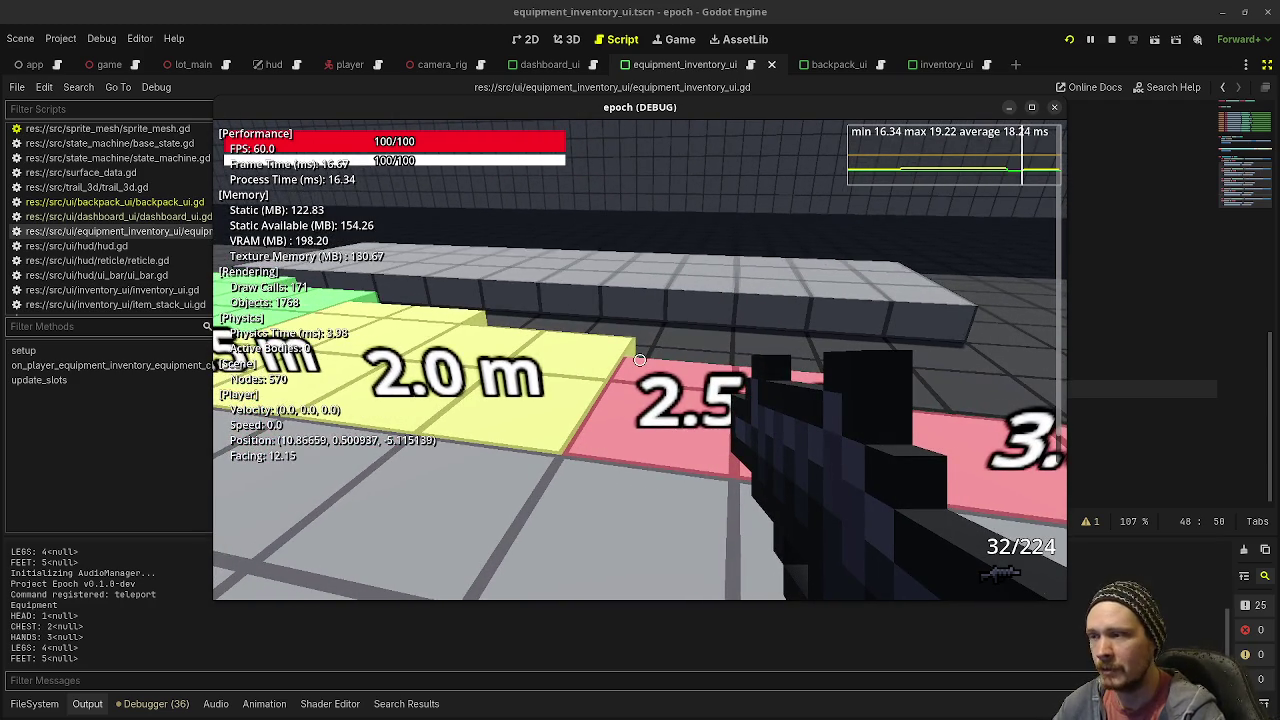
pyautogui.scroll(5, 132, 197)
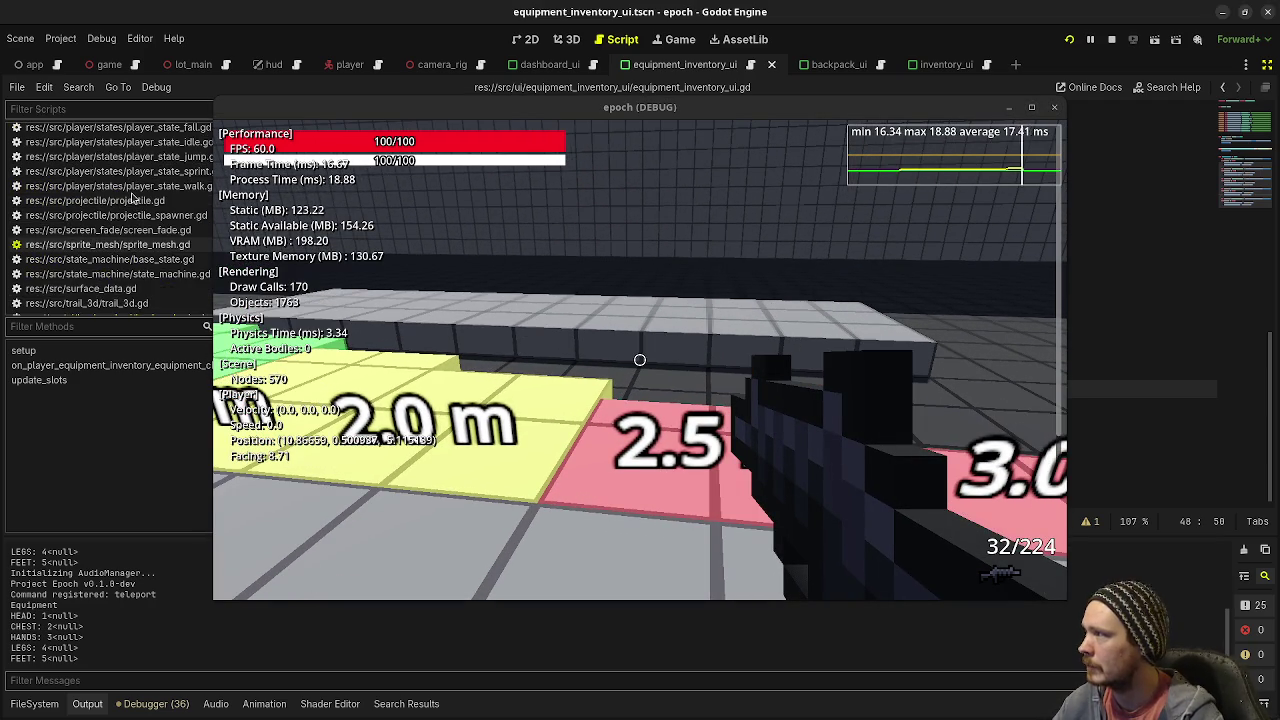
# Step: Open character_body_motor.gd and scroll through its acceleration and apply_friction code
pyautogui.scroll(2, 132, 197)
pyautogui.click(117, 201)
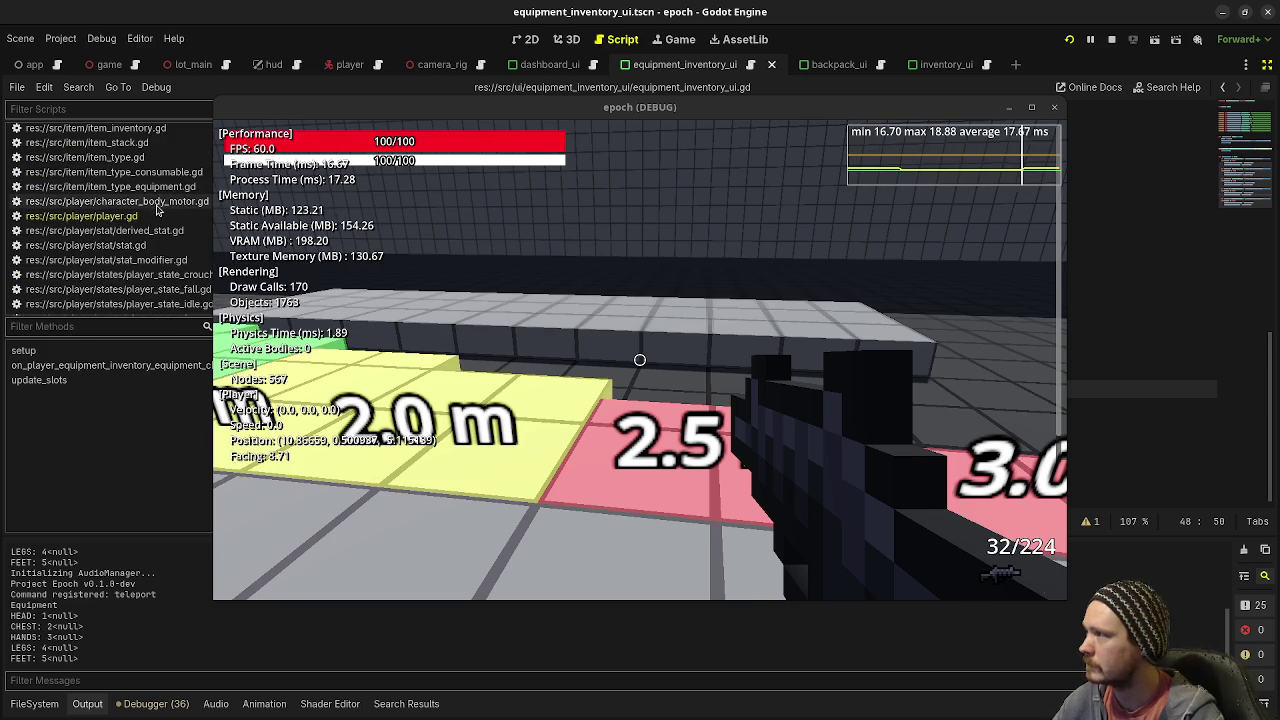
pyautogui.moveTo(343, 134)
pyautogui.mouseDown()
pyautogui.moveTo(369, 236)
pyautogui.moveTo(389, 645)
pyautogui.mouseUp()
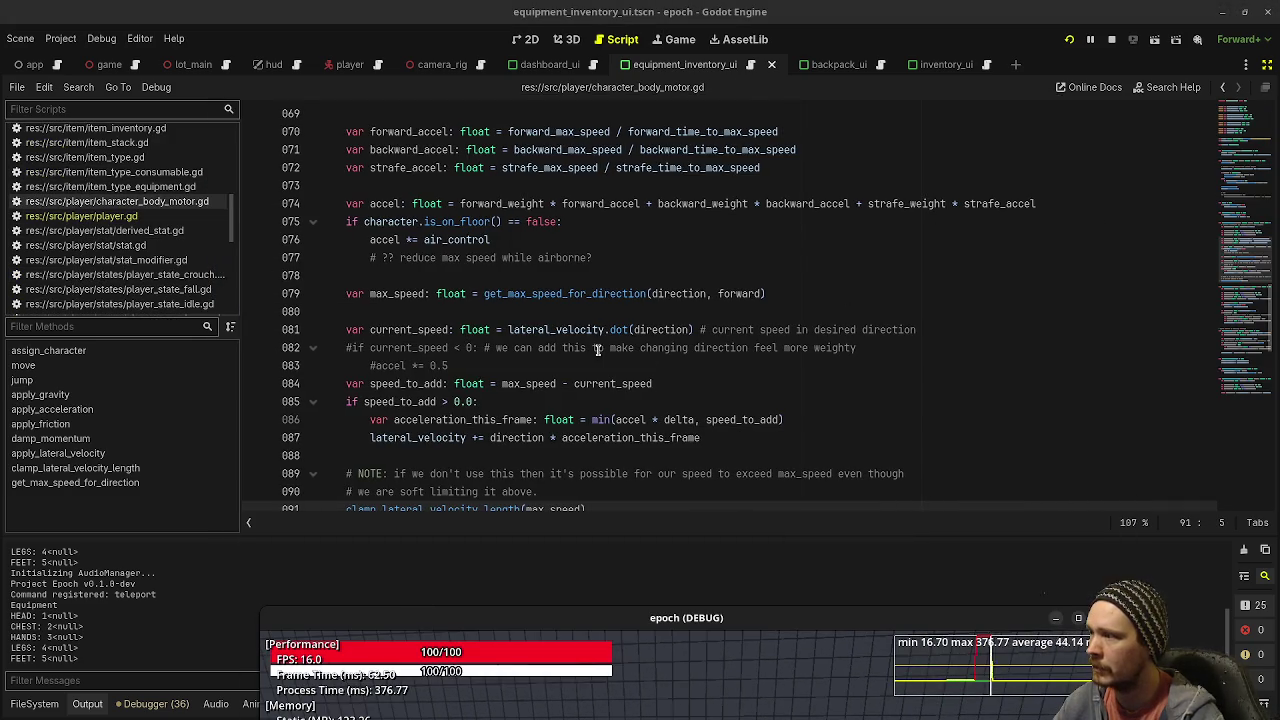
pyautogui.scroll(-1, 706, 366)
pyautogui.scroll(-4, 600, 426)
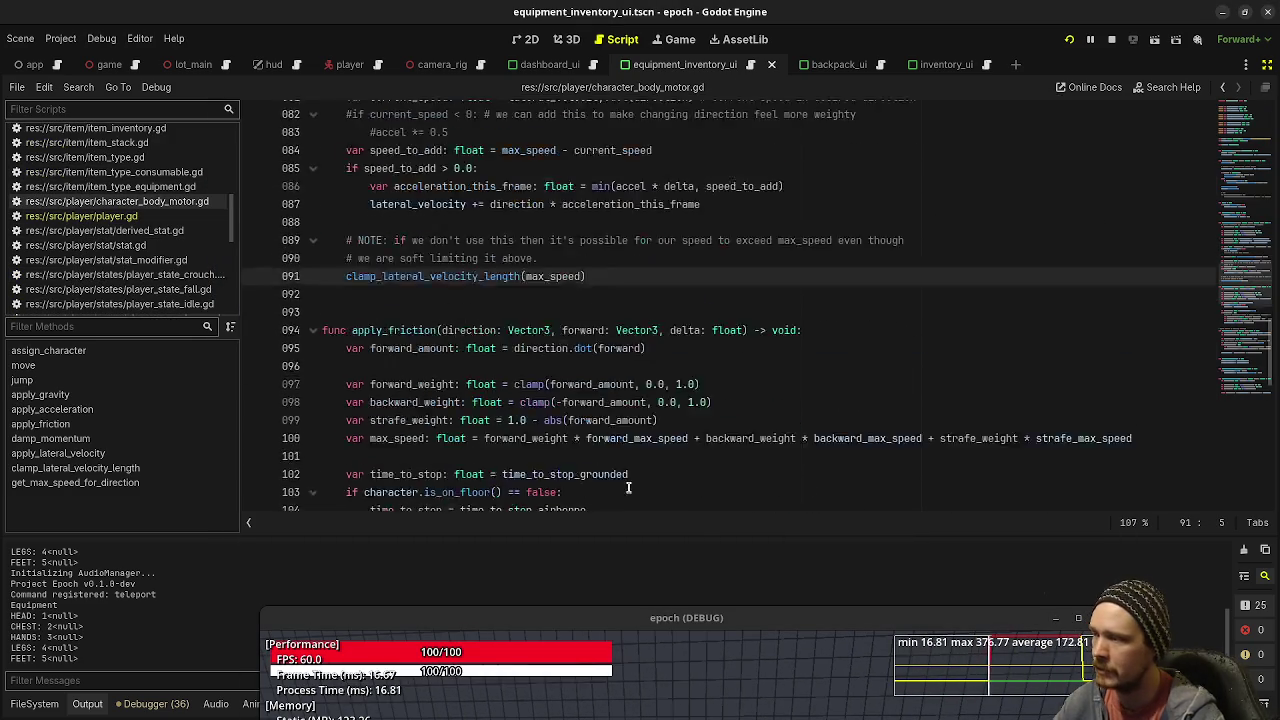
pyautogui.scroll(-3, 600, 426)
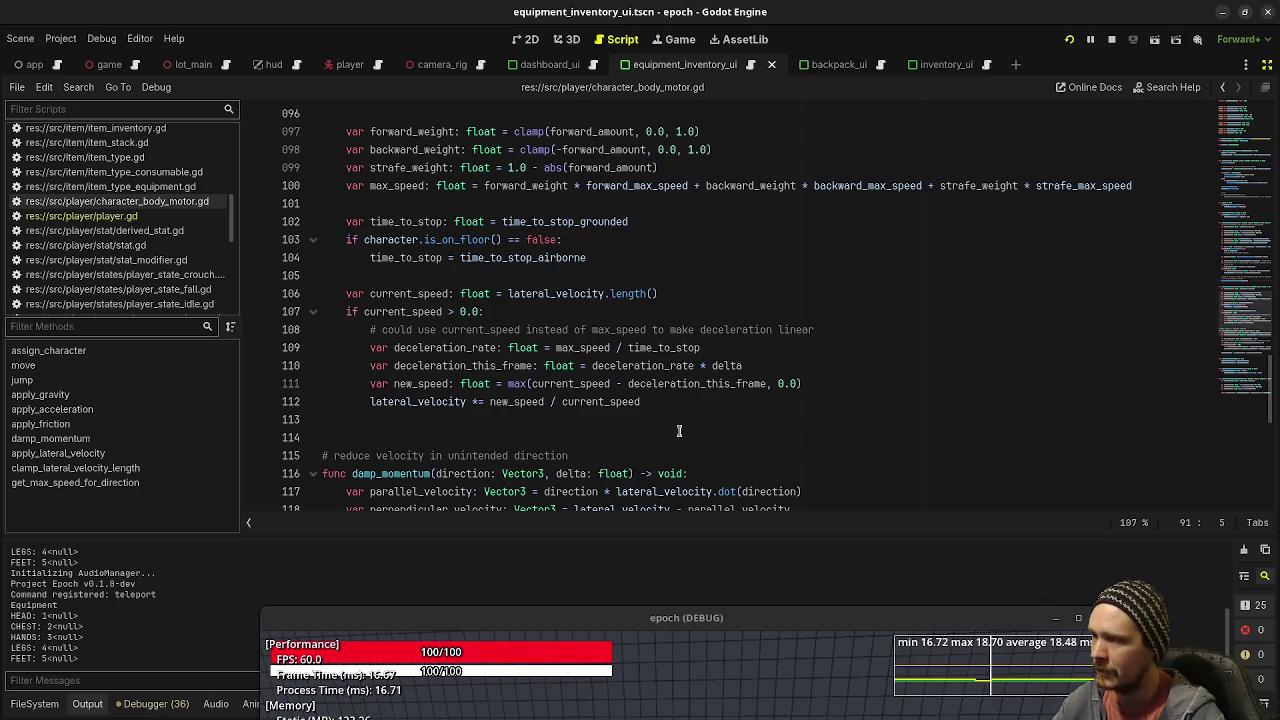
pyautogui.moveTo(646, 612); pyautogui.dragTo(646, 215)
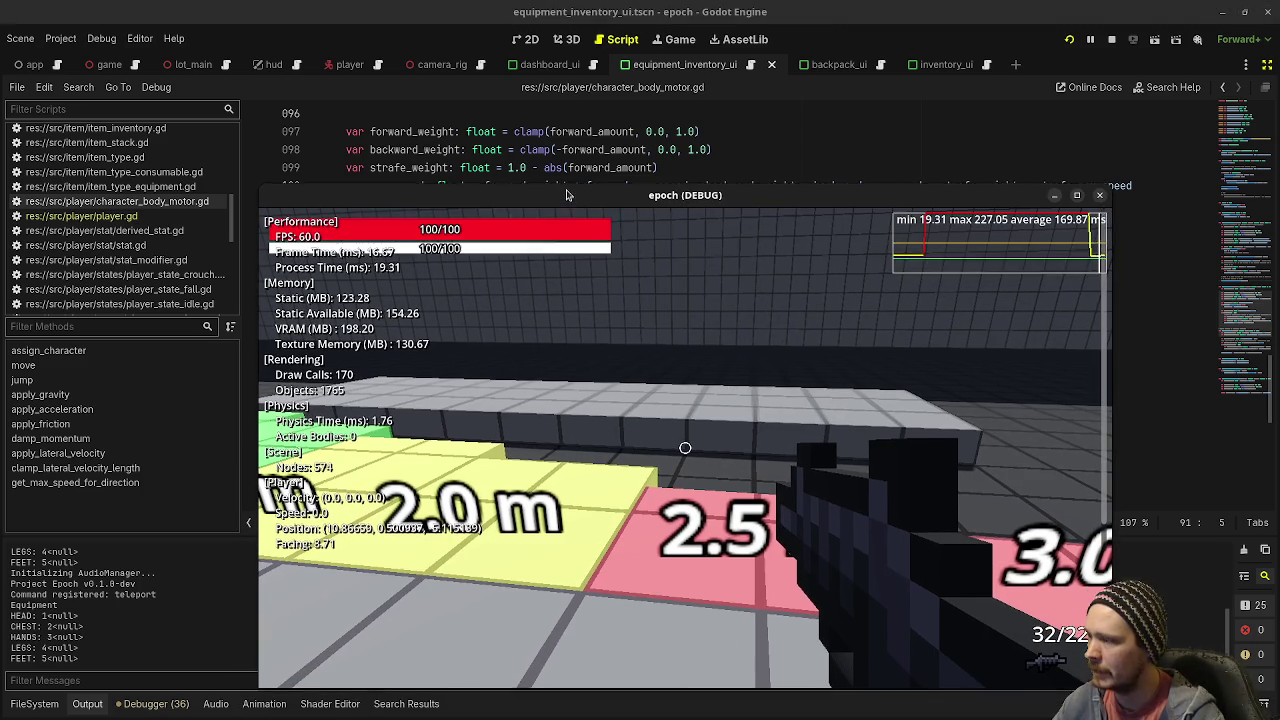
# Step: Walk the player from the ramps across the grey room, then close the game window
pyautogui.press('w')
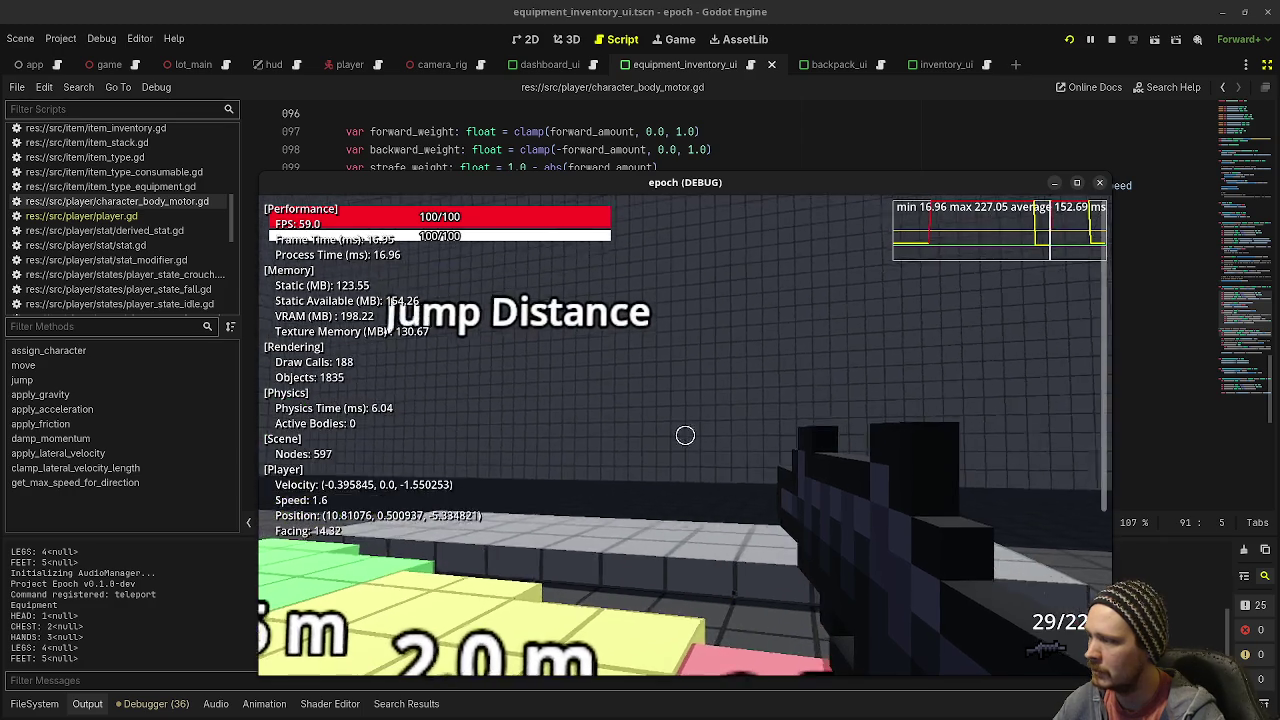
pyautogui.press('w')
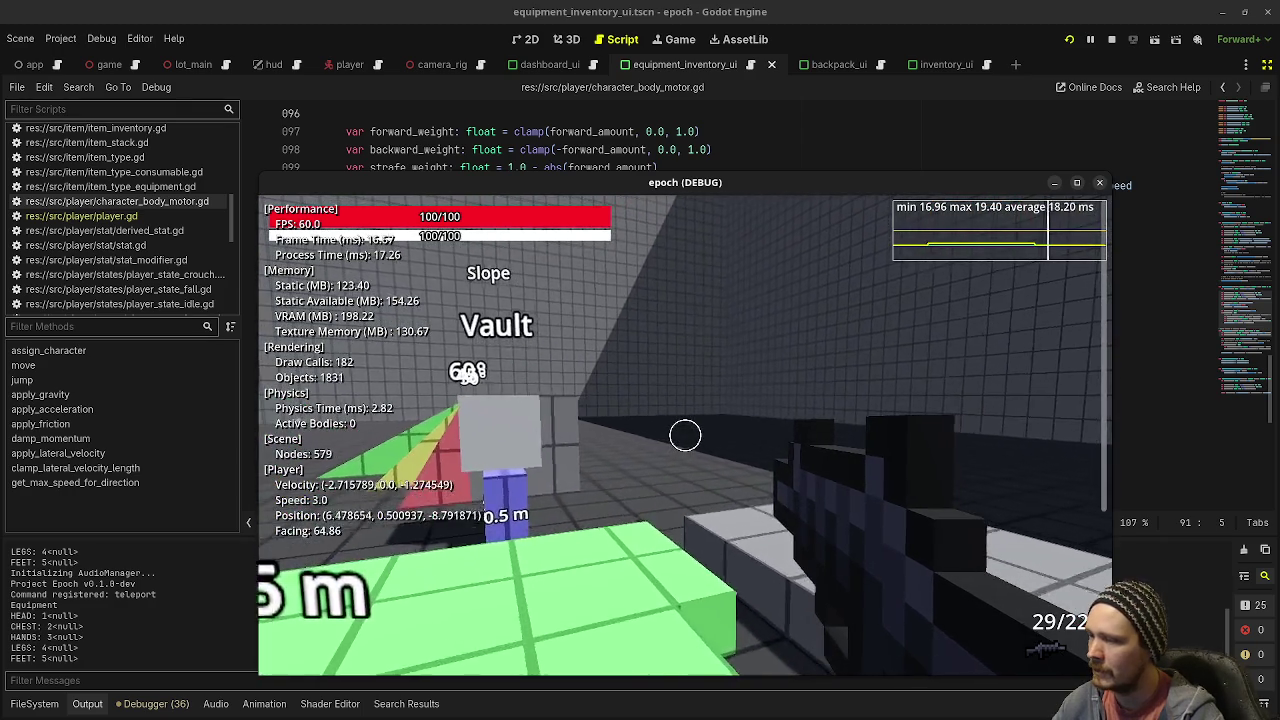
pyautogui.press('w')
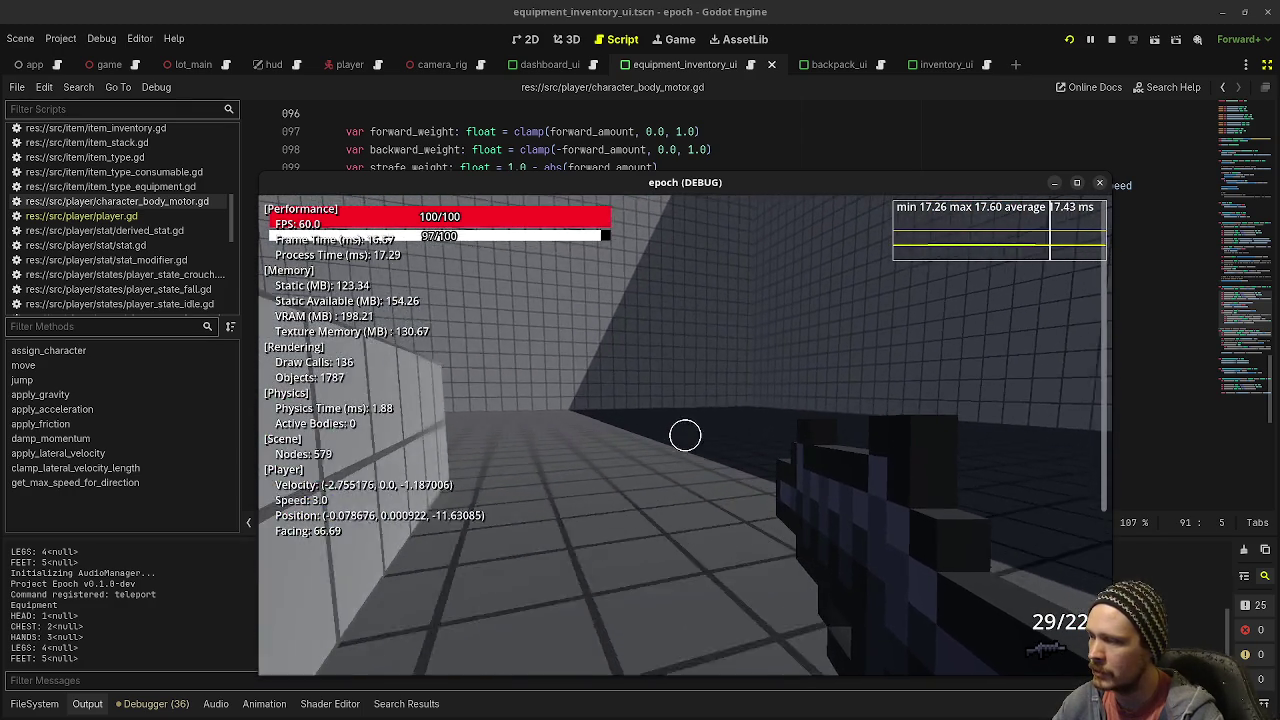
pyautogui.press('w')
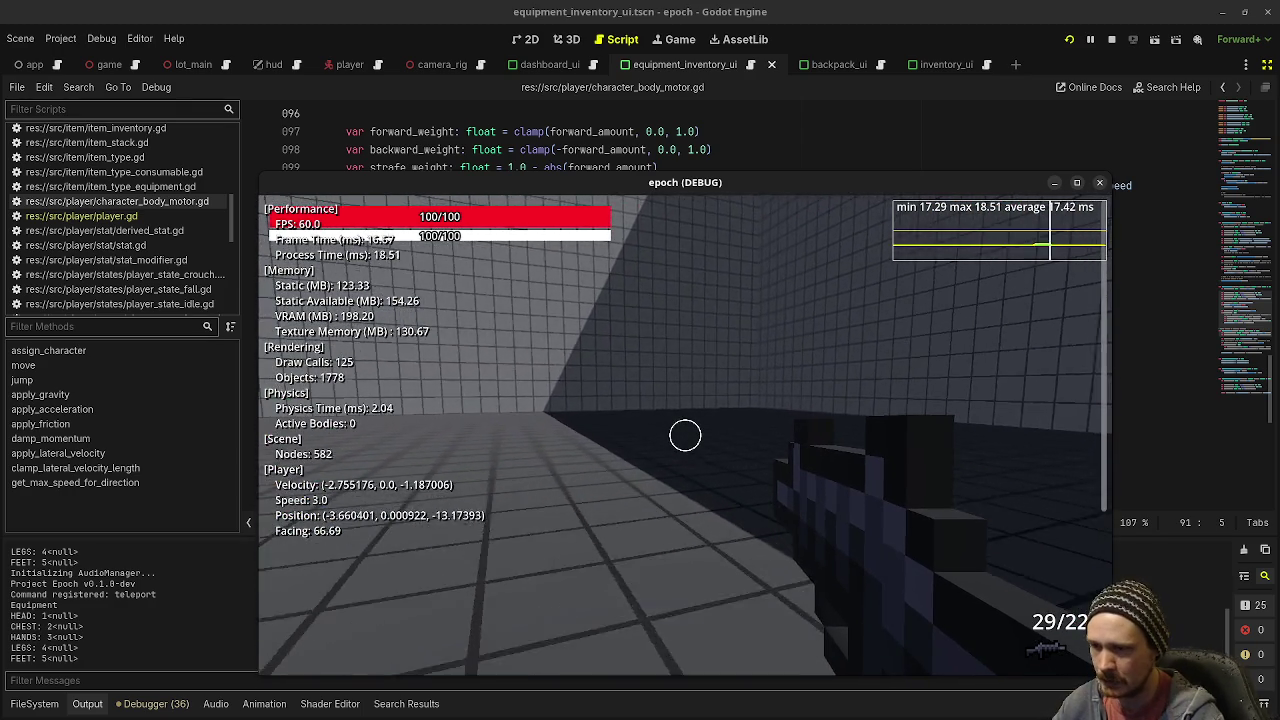
pyautogui.press('w')
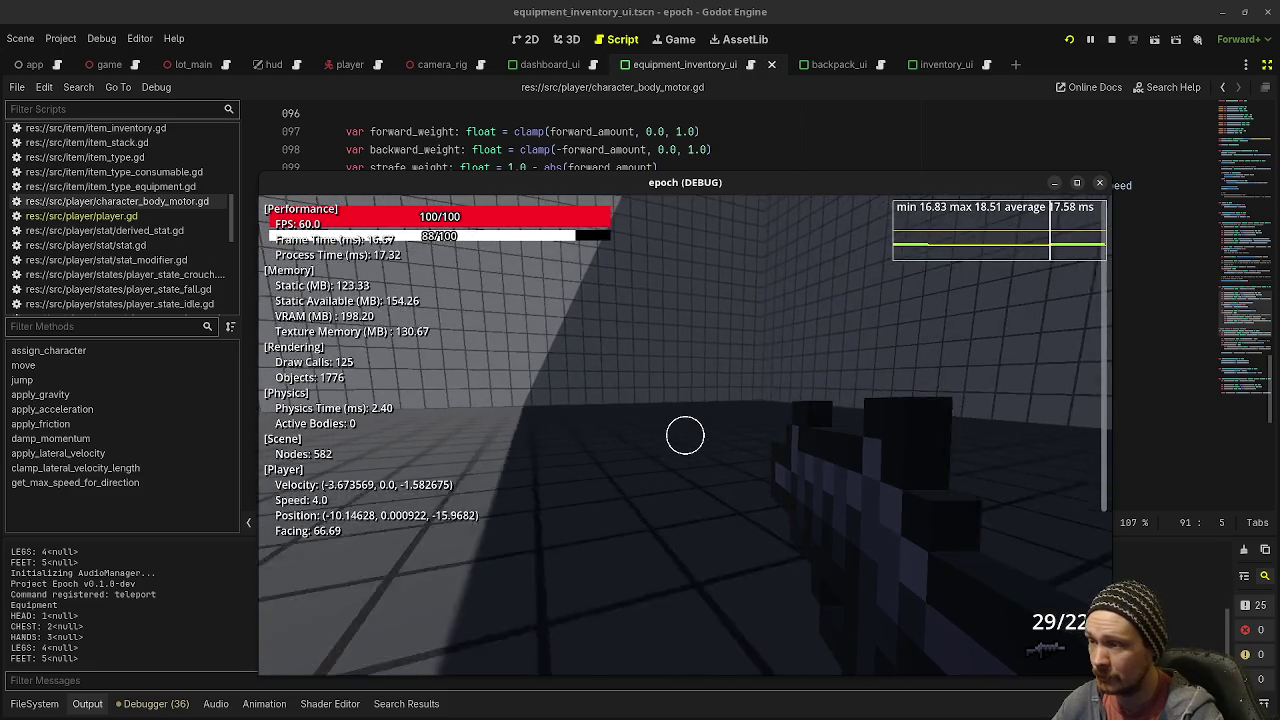
pyautogui.press('w')
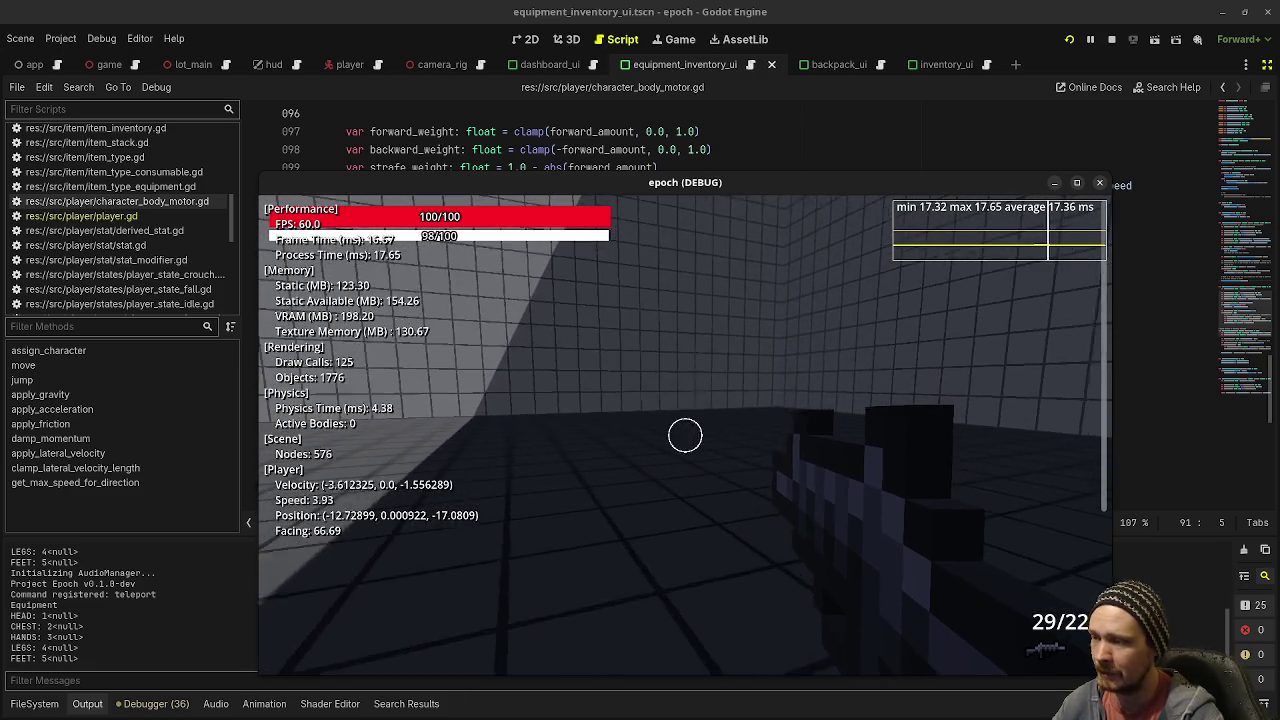
pyautogui.press('w')
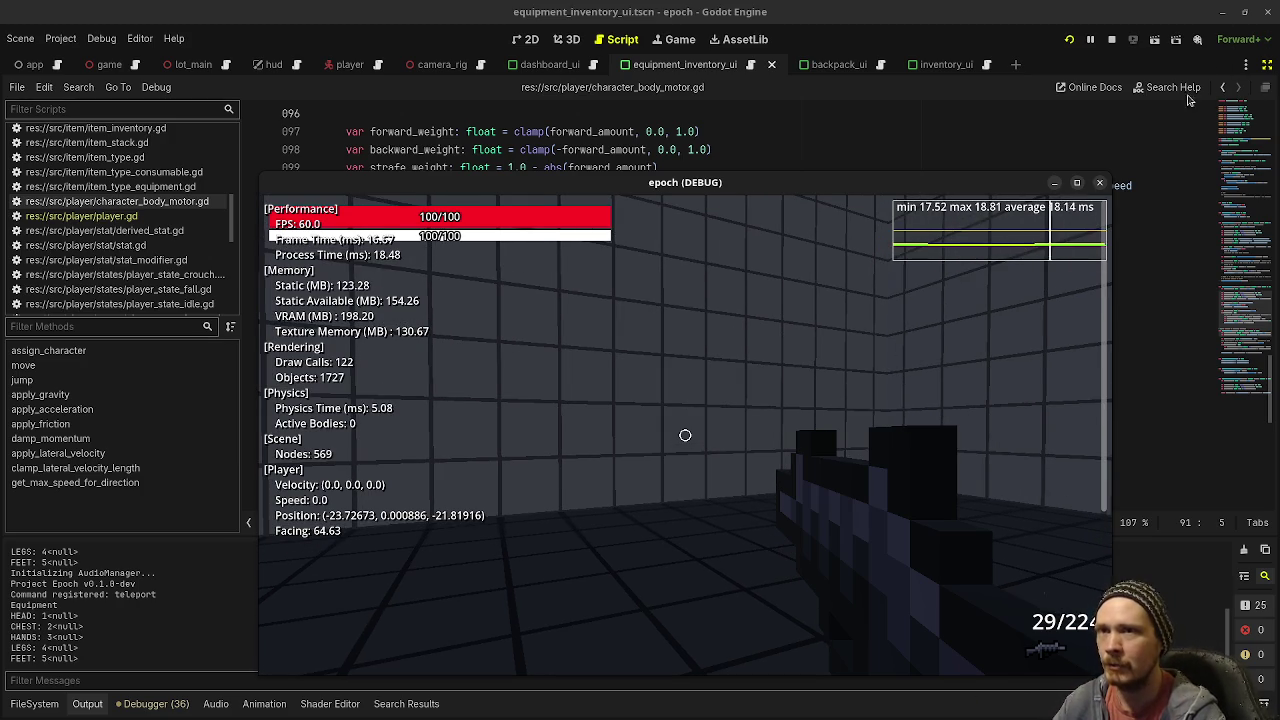
pyautogui.click(1102, 186)
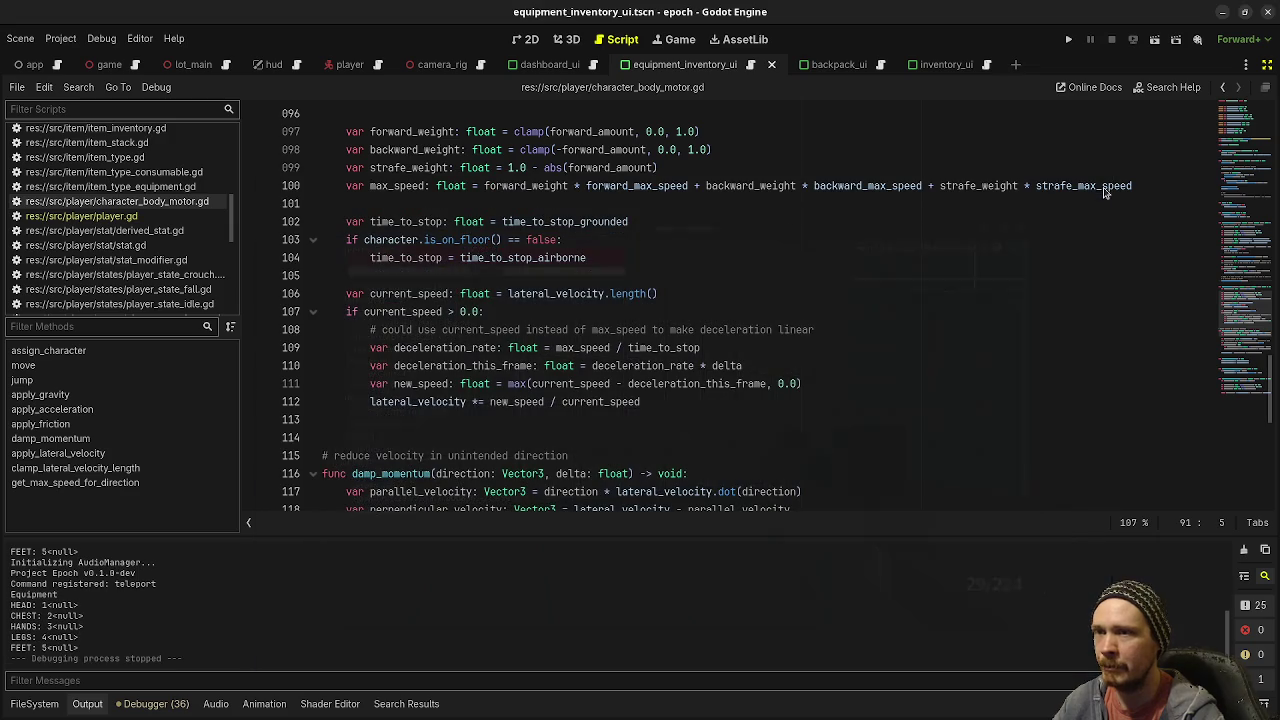
# Step: Open player_state_sprint.gd, select the max-speed lines 13–15, and scroll to exit()
pyautogui.scroll(-3, 150, 270)
pyautogui.click(150, 264)
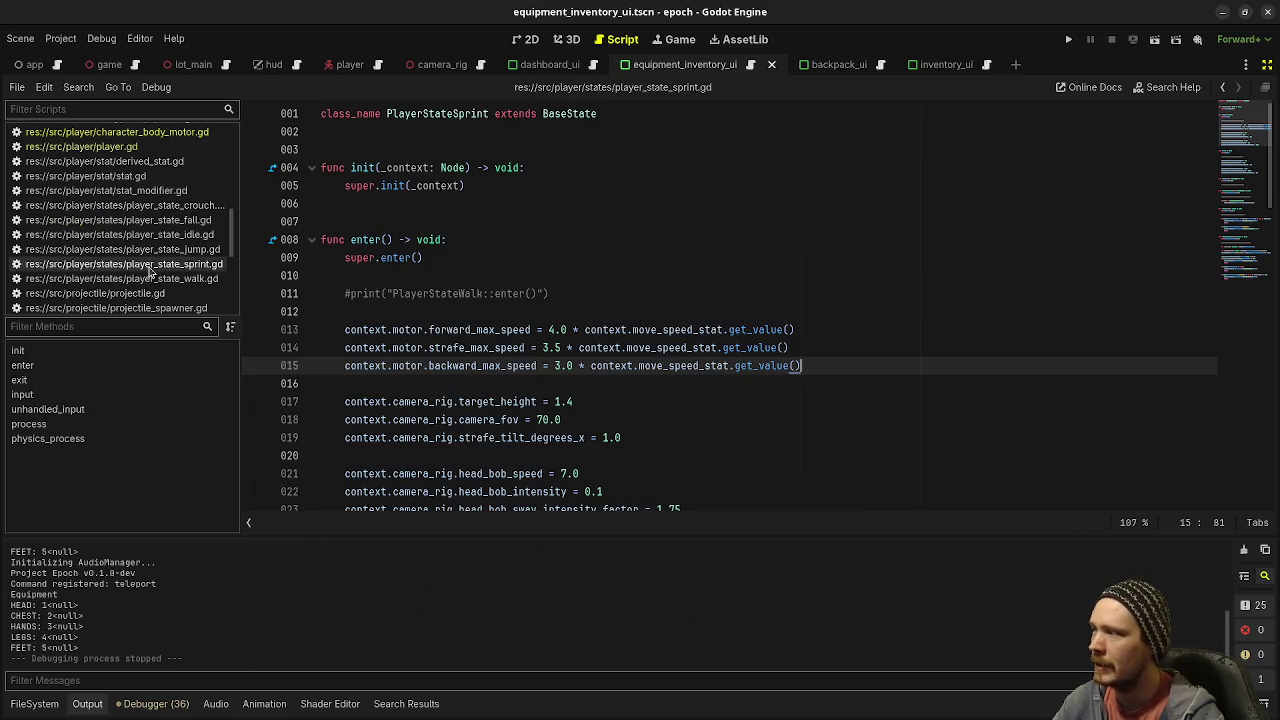
pyautogui.scroll(-2, 720, 386)
pyautogui.moveTo(806, 257); pyautogui.dragTo(767, 257)
pyautogui.moveTo(665, 240); pyautogui.dragTo(346, 221)
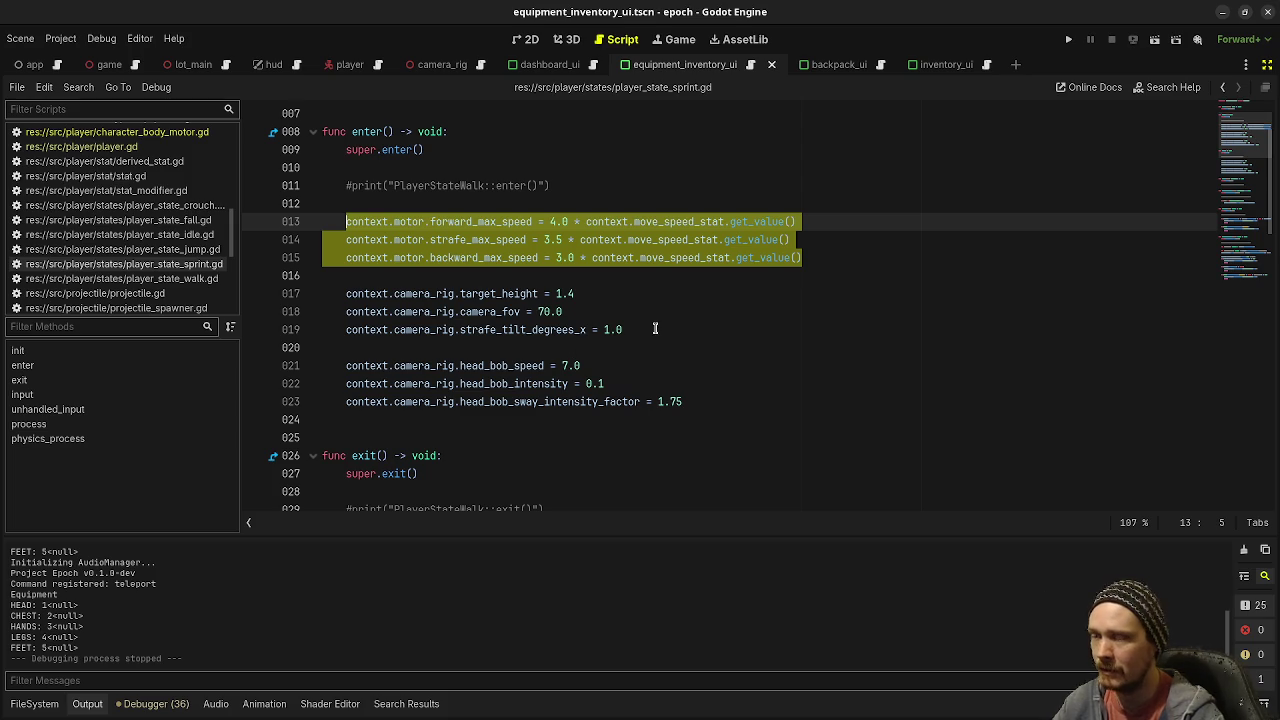
pyautogui.scroll(-5, 593, 272)
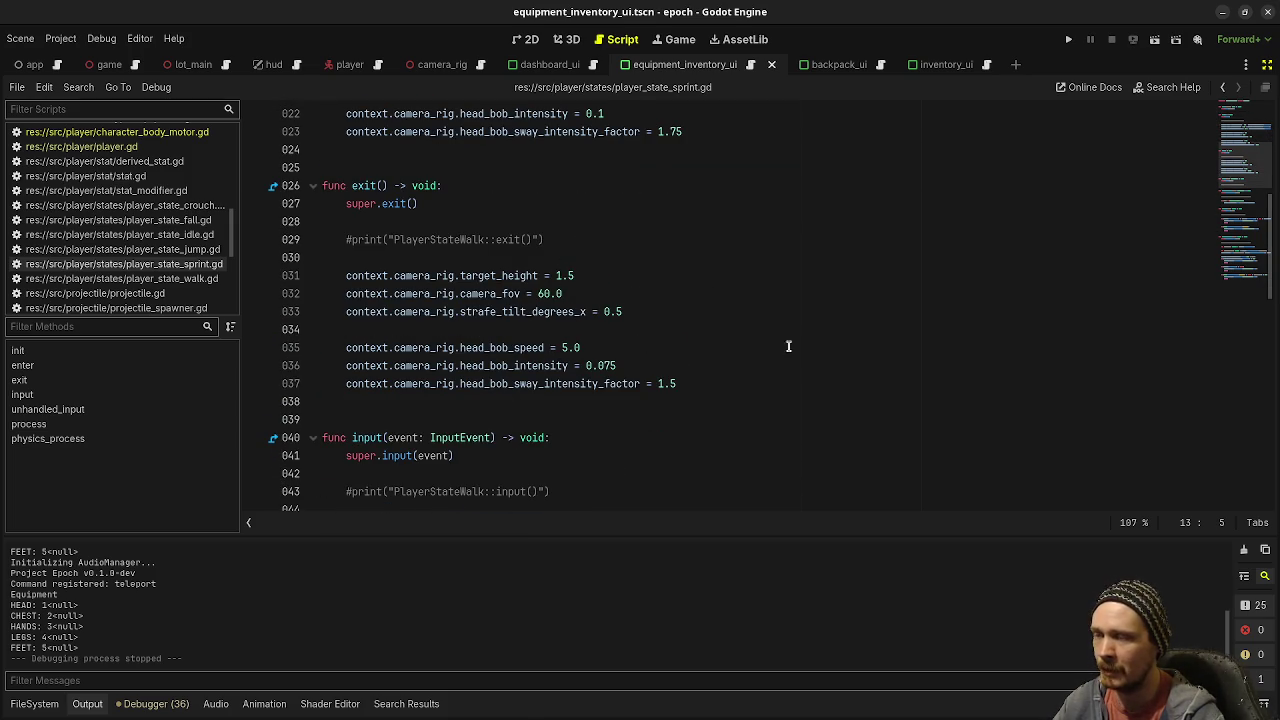
pyautogui.moveTo(365, 186)
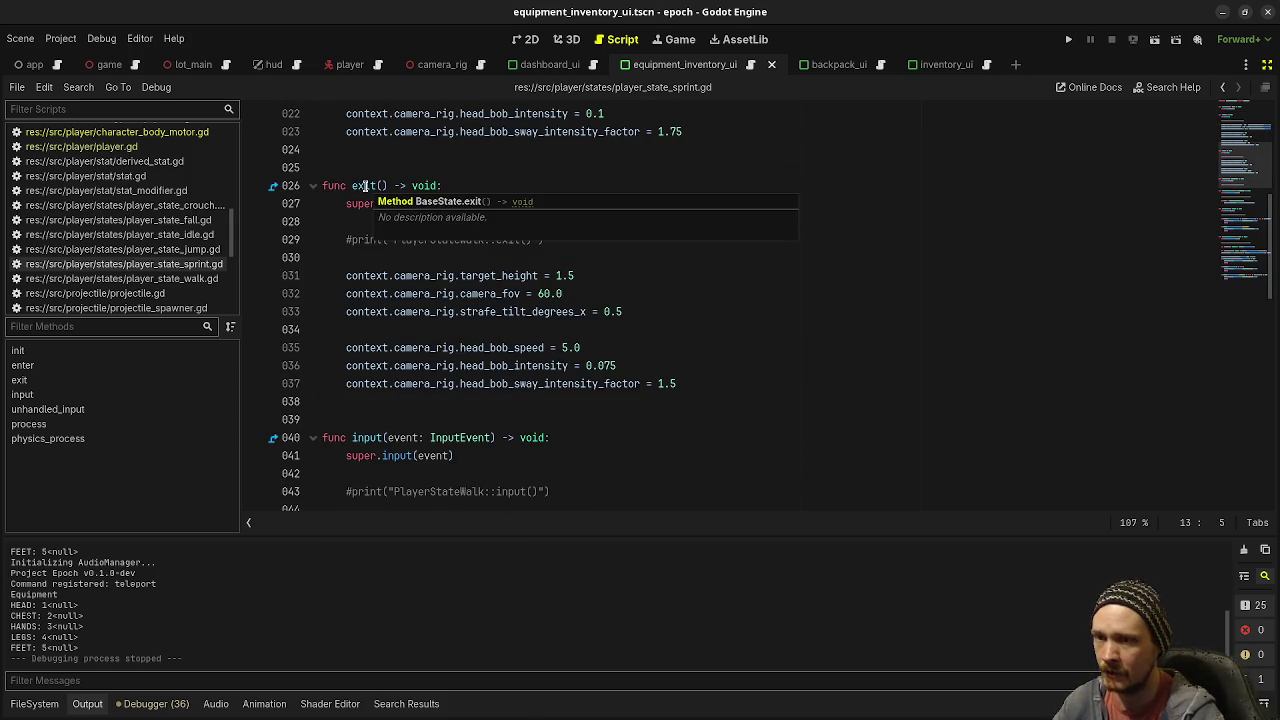
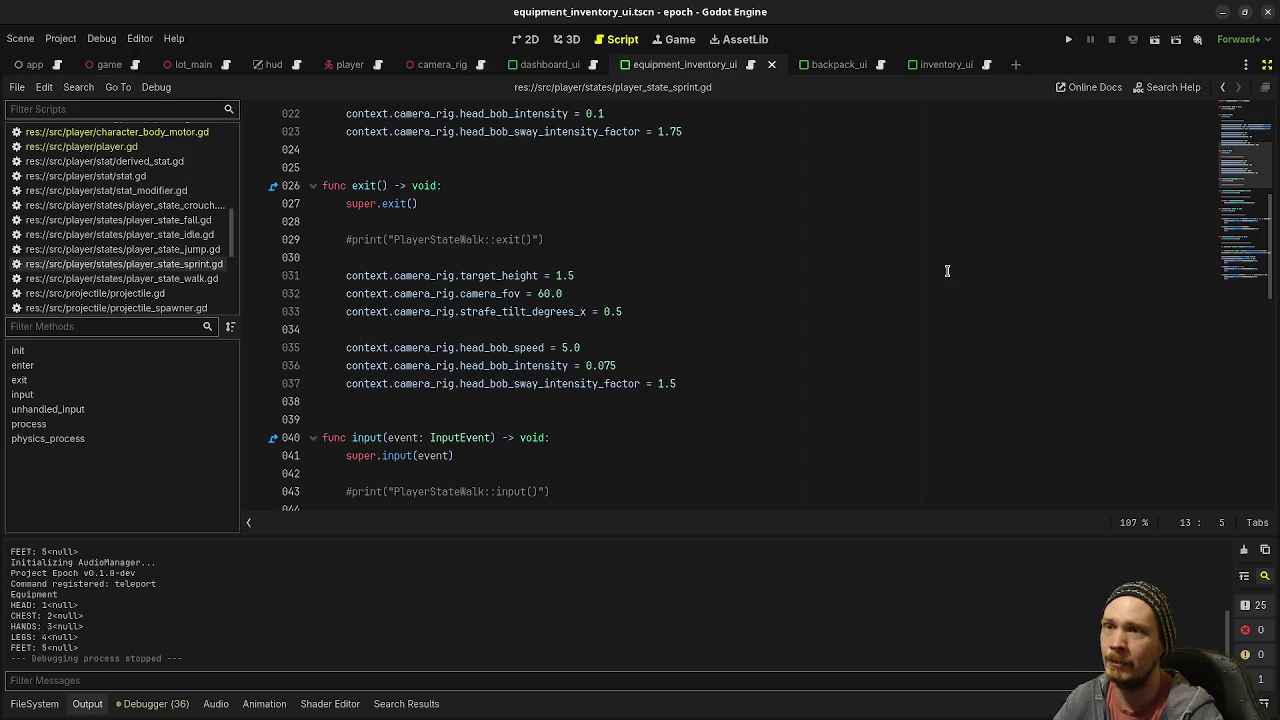
# Step: Show the side docks and open character_body_motor.gd from the script list
pyautogui.click(557, 236)
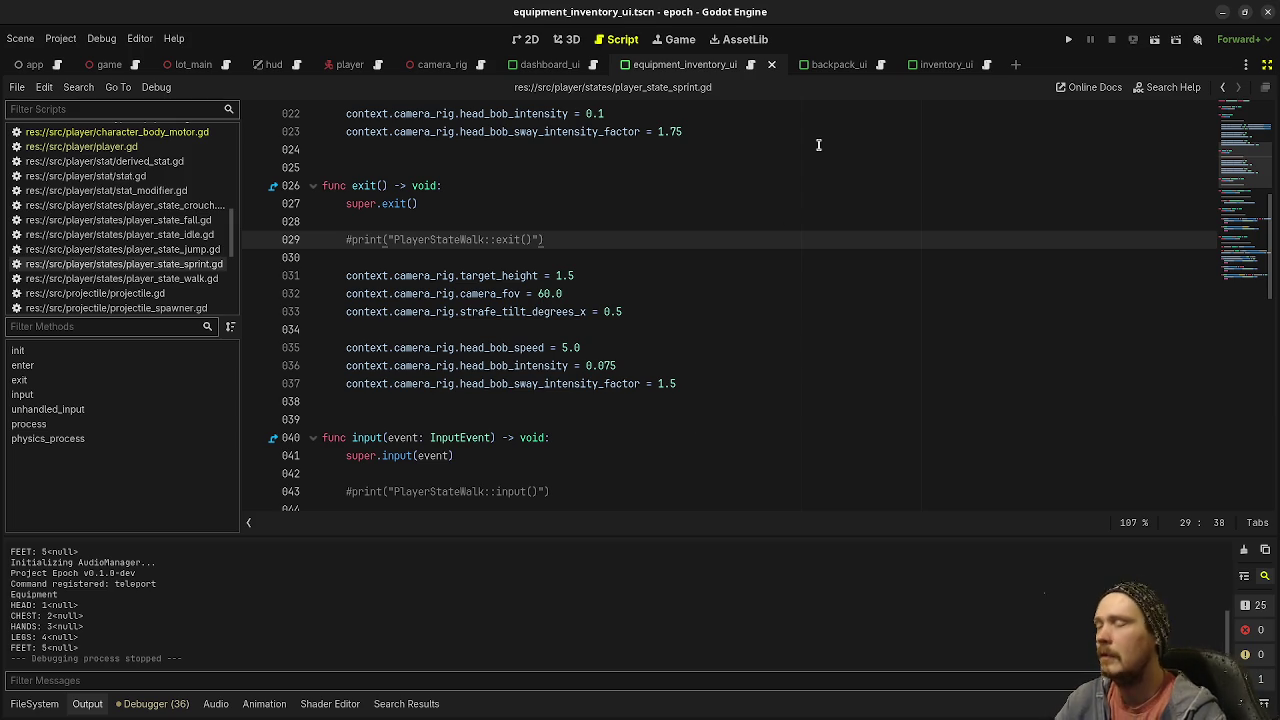
pyautogui.click(1266, 64)
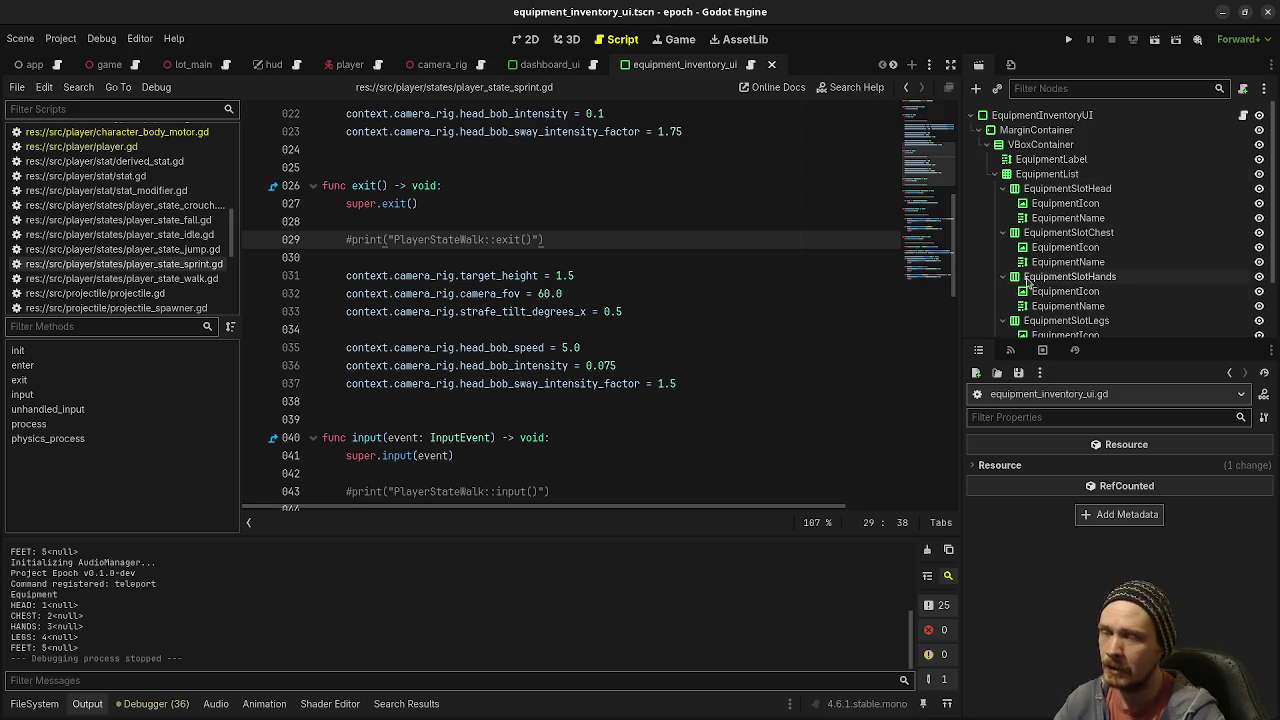
pyautogui.scroll(-4, 505, 362)
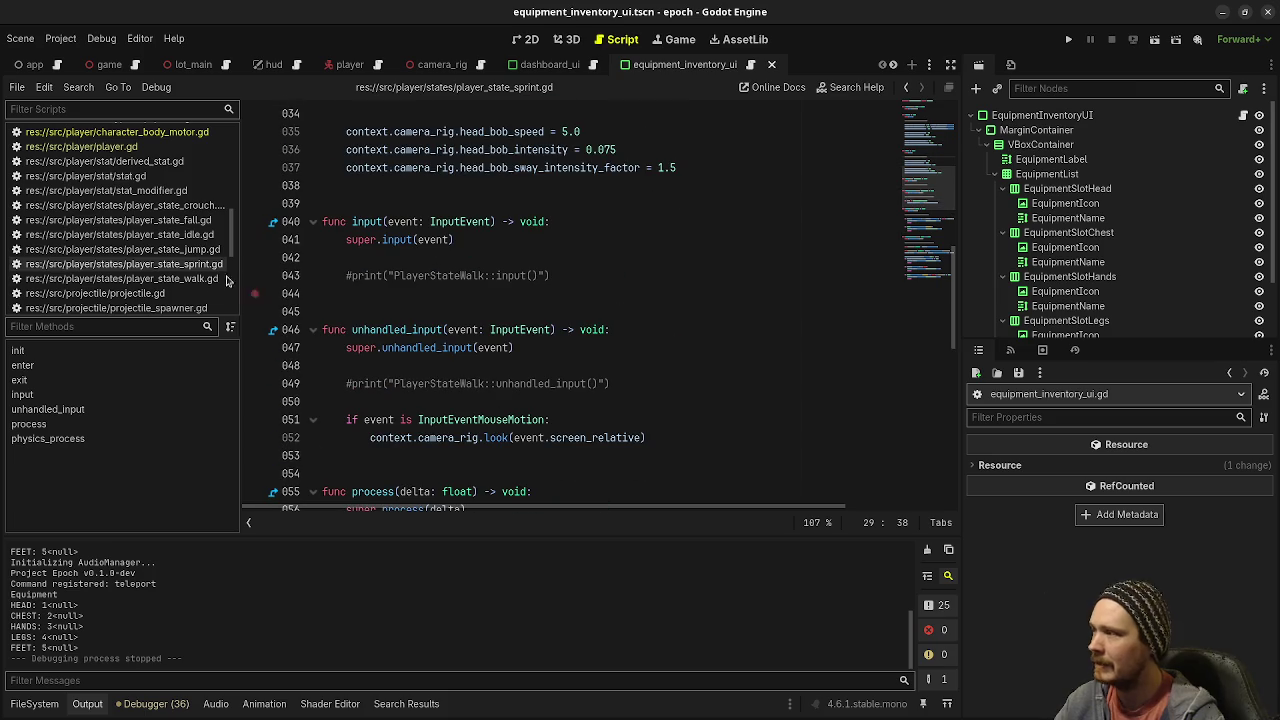
pyautogui.click(153, 137)
# Step: Comment out clamp_lateral_velocity_length(max_speed) on line 91, save, and run the game with F5
pyautogui.scroll(-9, 487, 315)
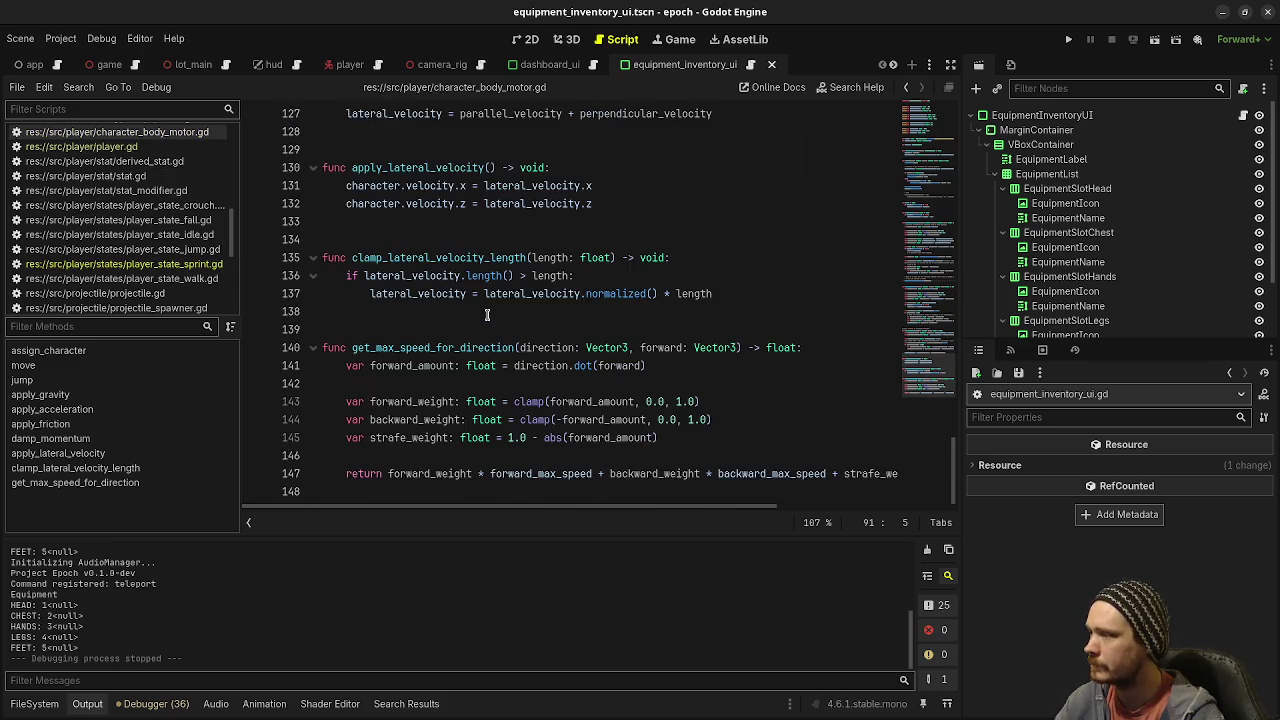
pyautogui.scroll(17, 487, 315)
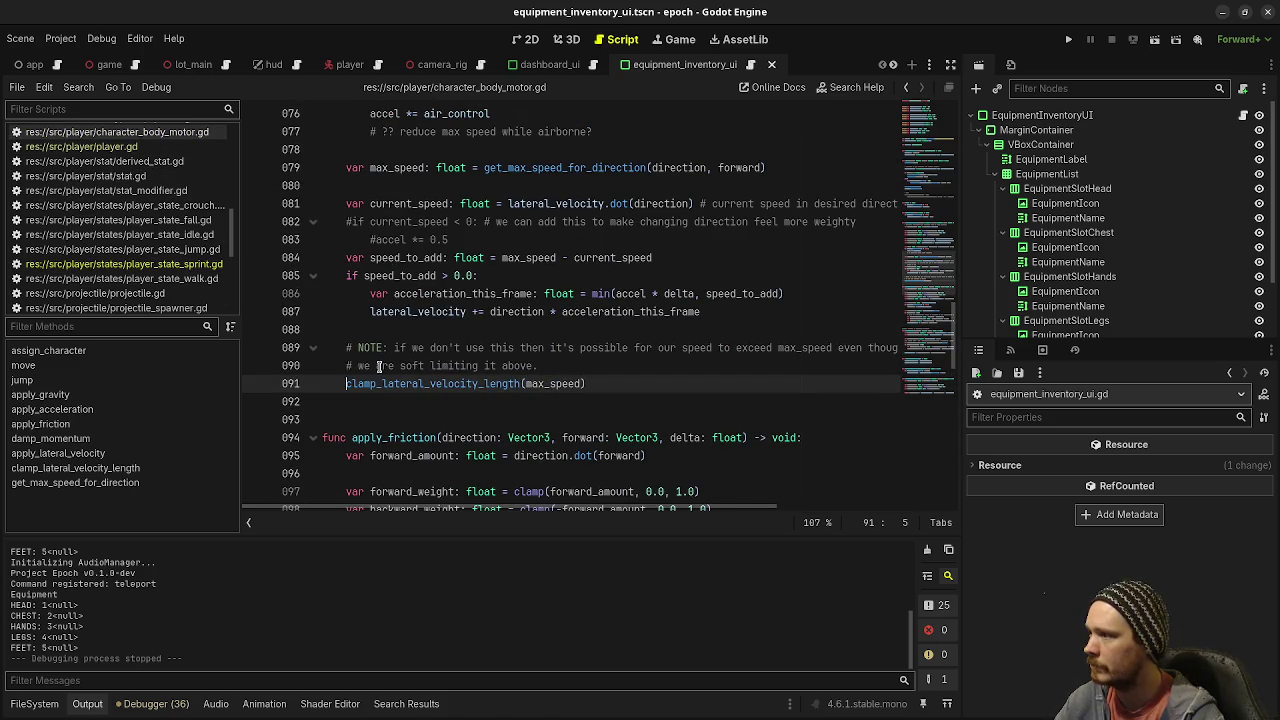
pyautogui.write('#')
pyautogui.hotkey('ctrl', 's')
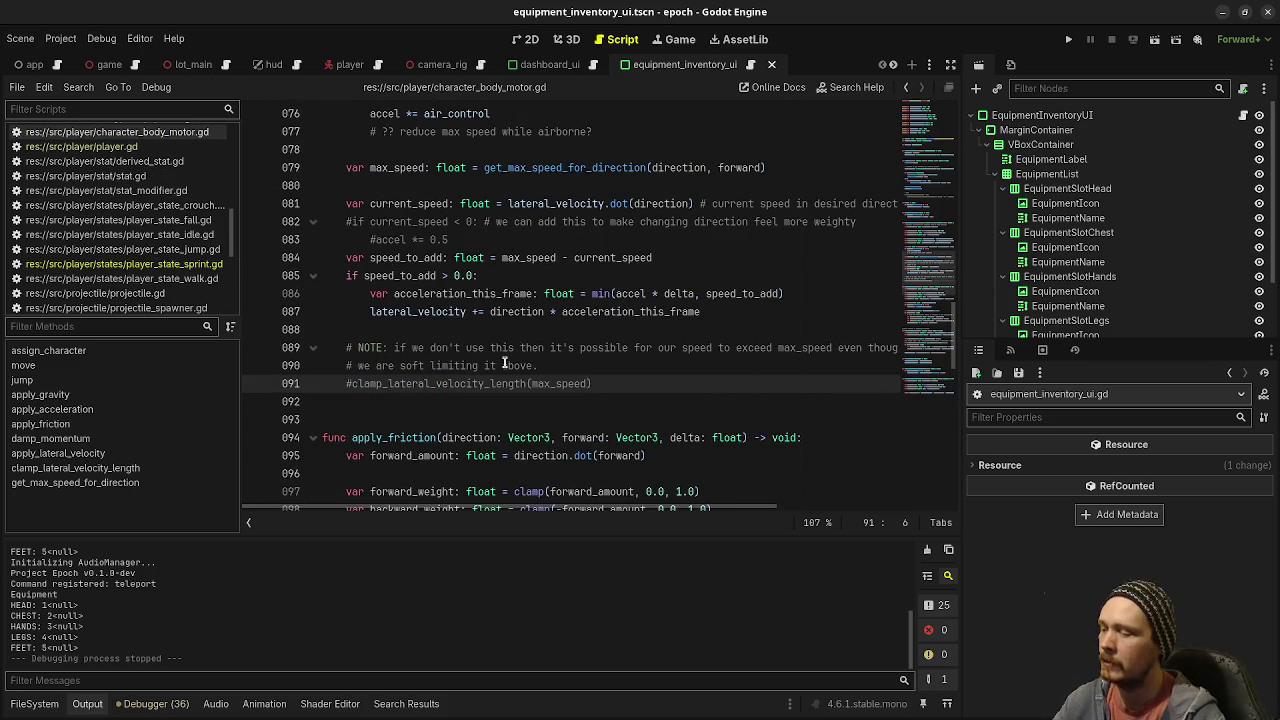
pyautogui.press('F5')
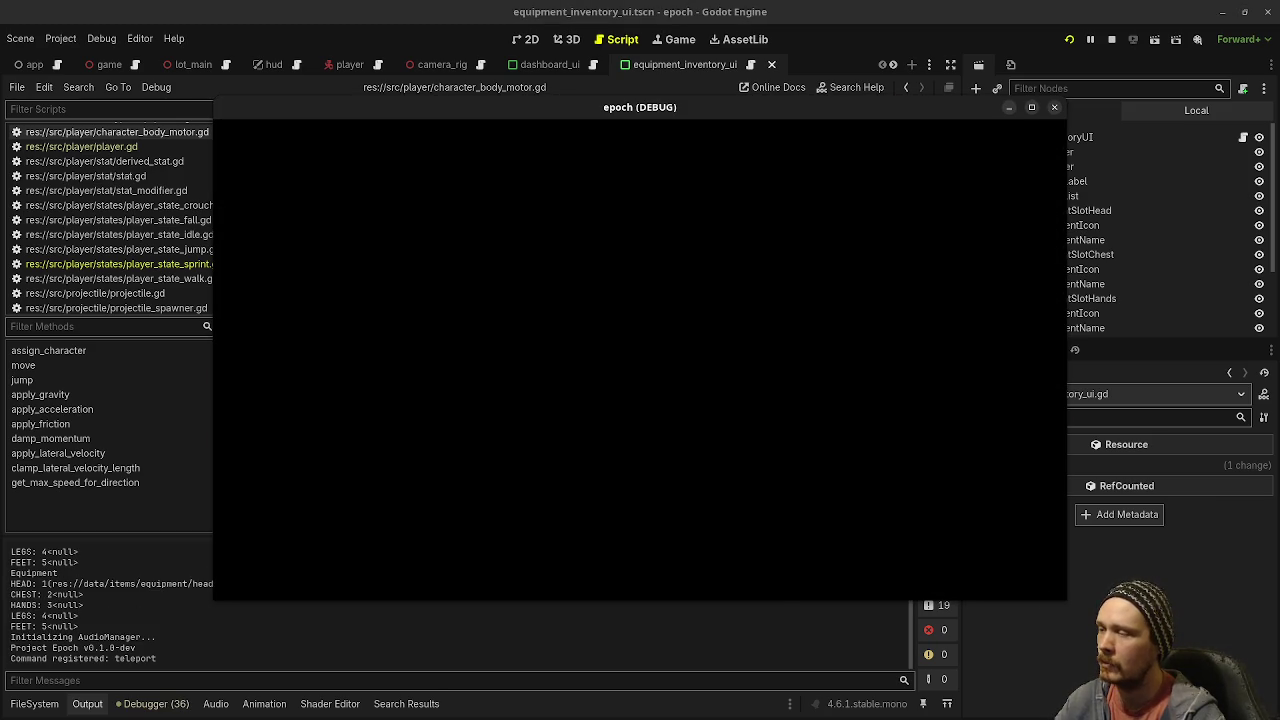
# Step: Turn on the F3 debug overlay, walk the player around the test level, then stop the game
pyautogui.press('F3')
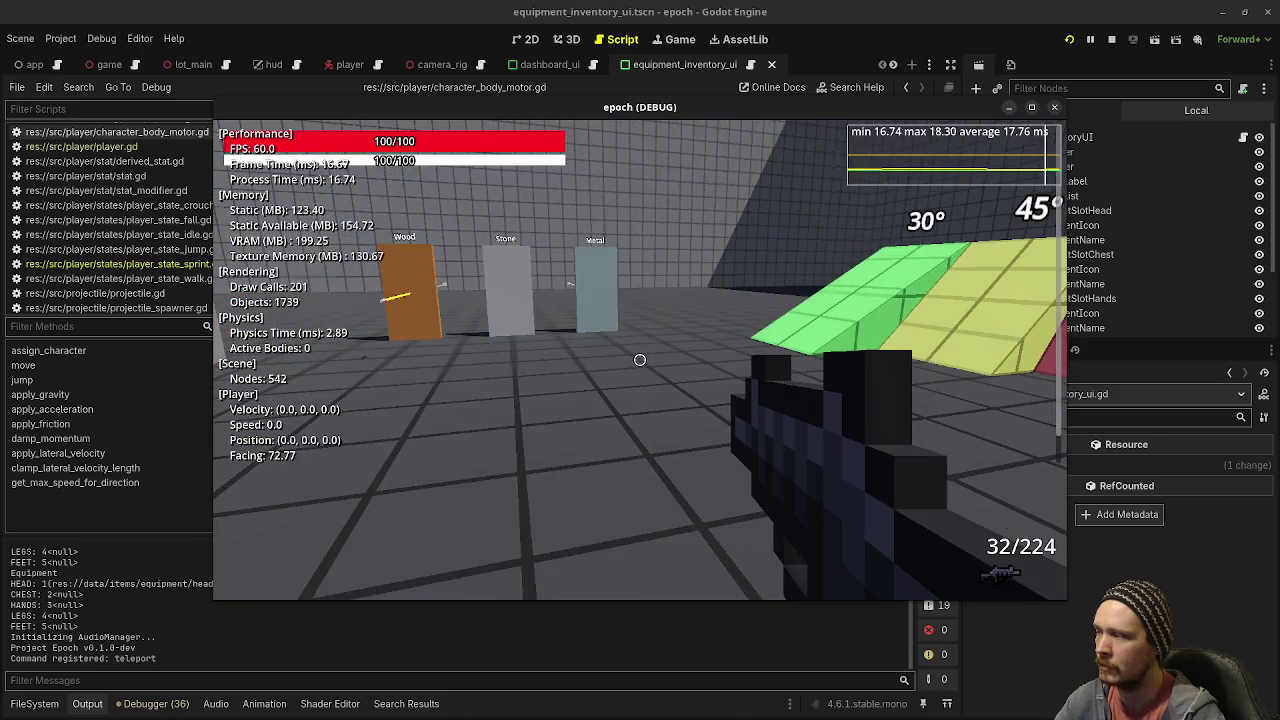
pyautogui.press('w')
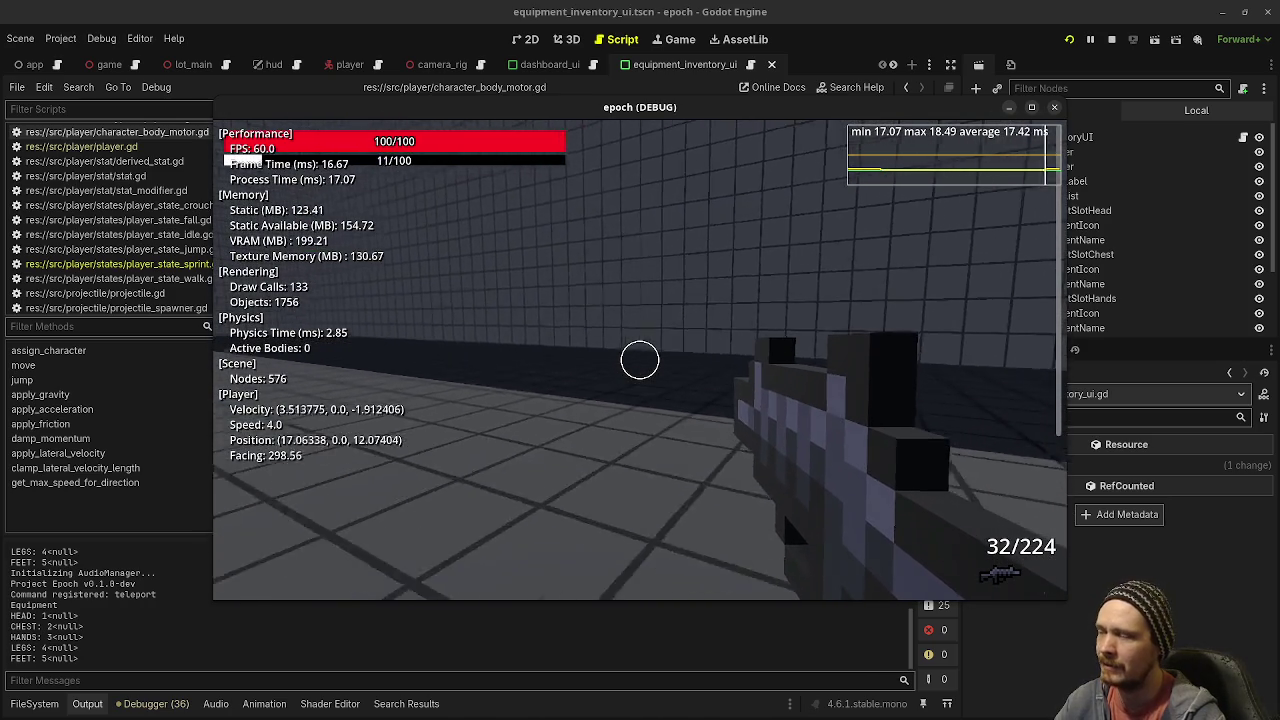
pyautogui.press('w')
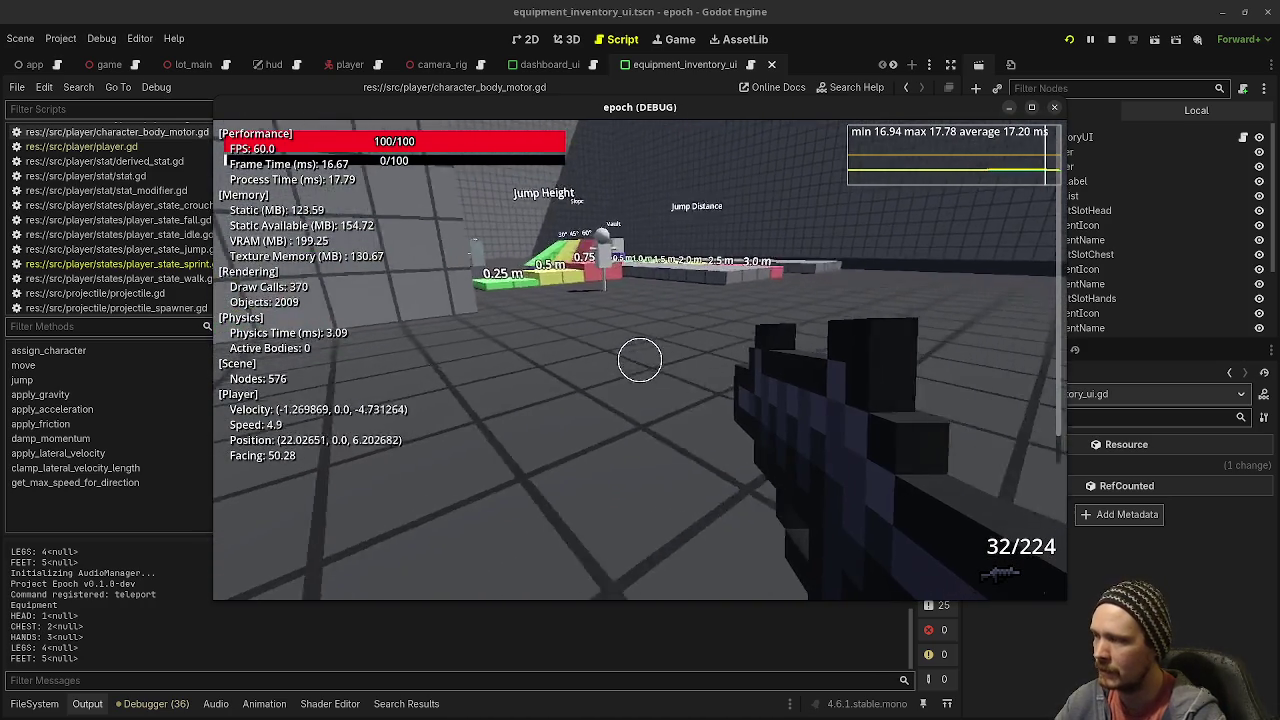
pyautogui.press('Escape')
pyautogui.click(1111, 39)
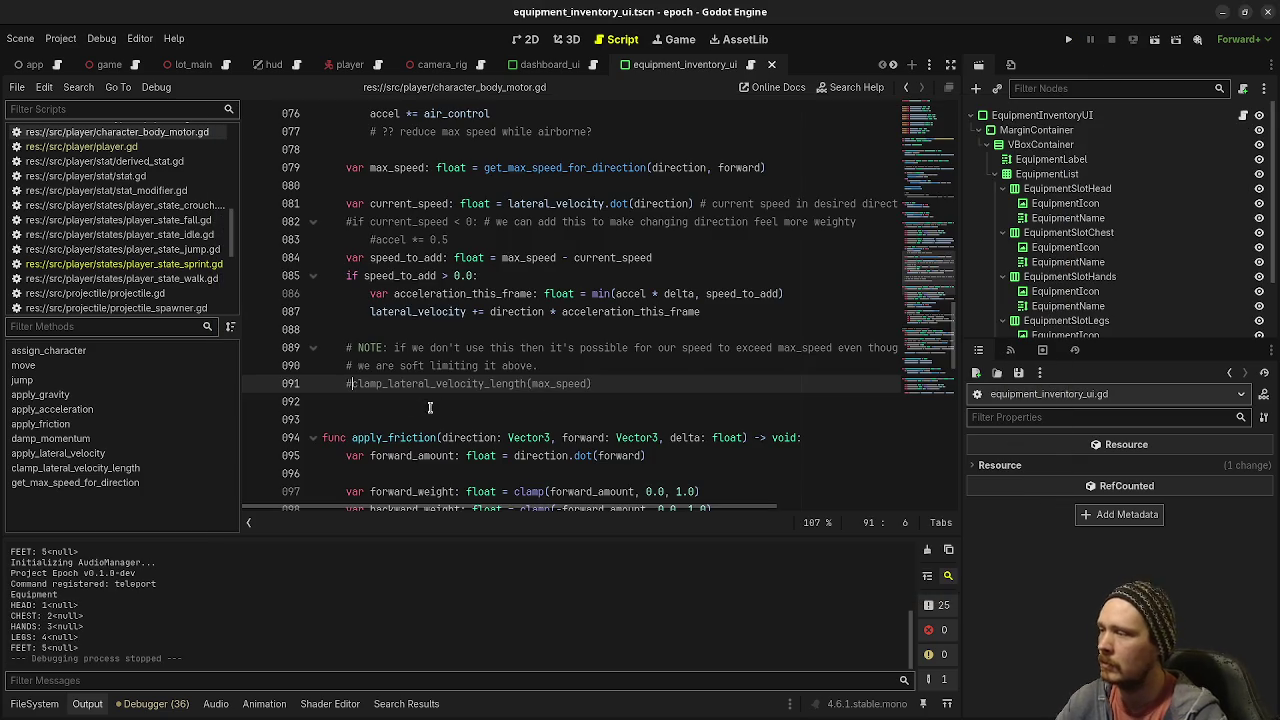
# Step: Save character_body_motor.gd with the clamp call restored, return to the file's top, and switch to player.tscn
pyautogui.hotkey('ctrl', 's')
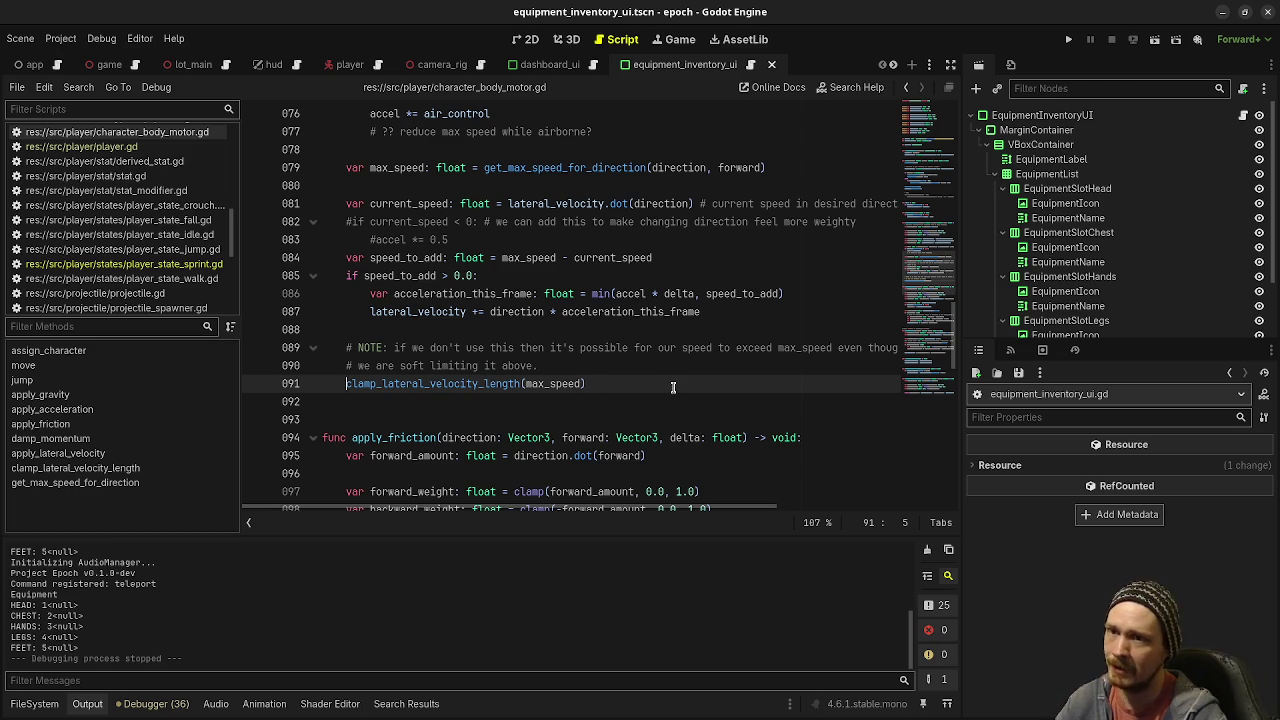
pyautogui.moveTo(924, 292); pyautogui.dragTo(930, 120)
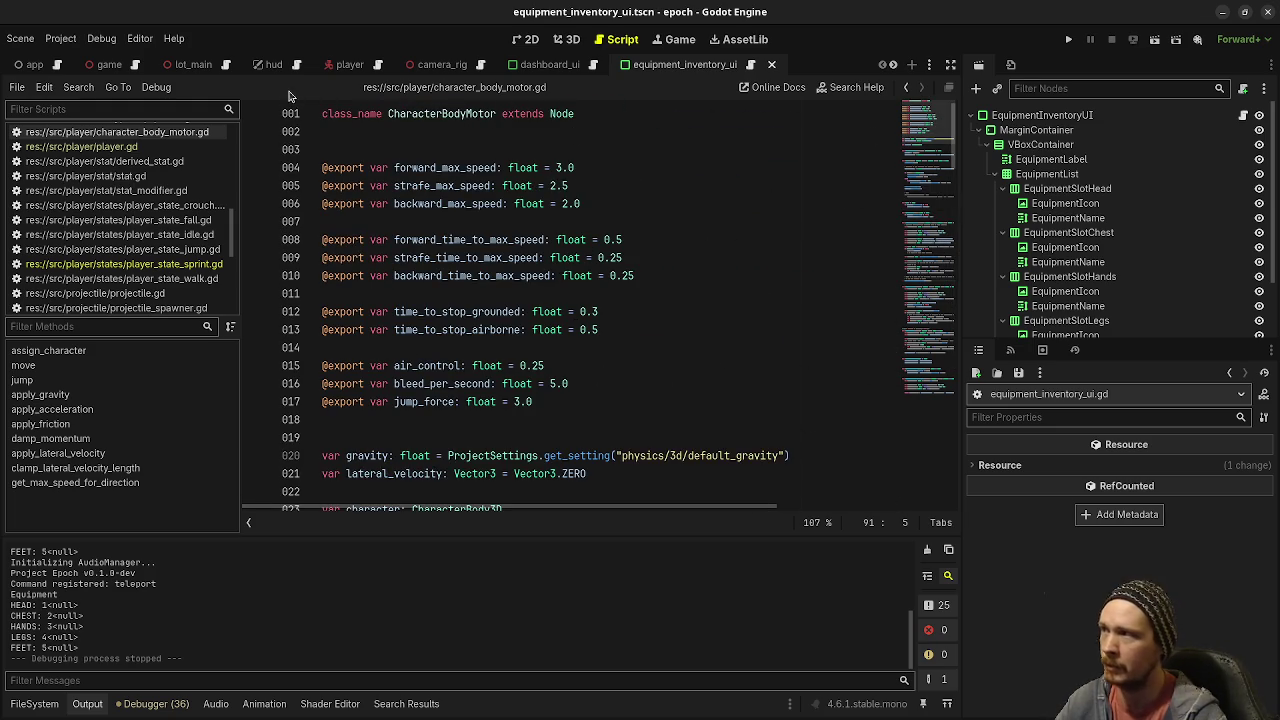
pyautogui.click(345, 64)
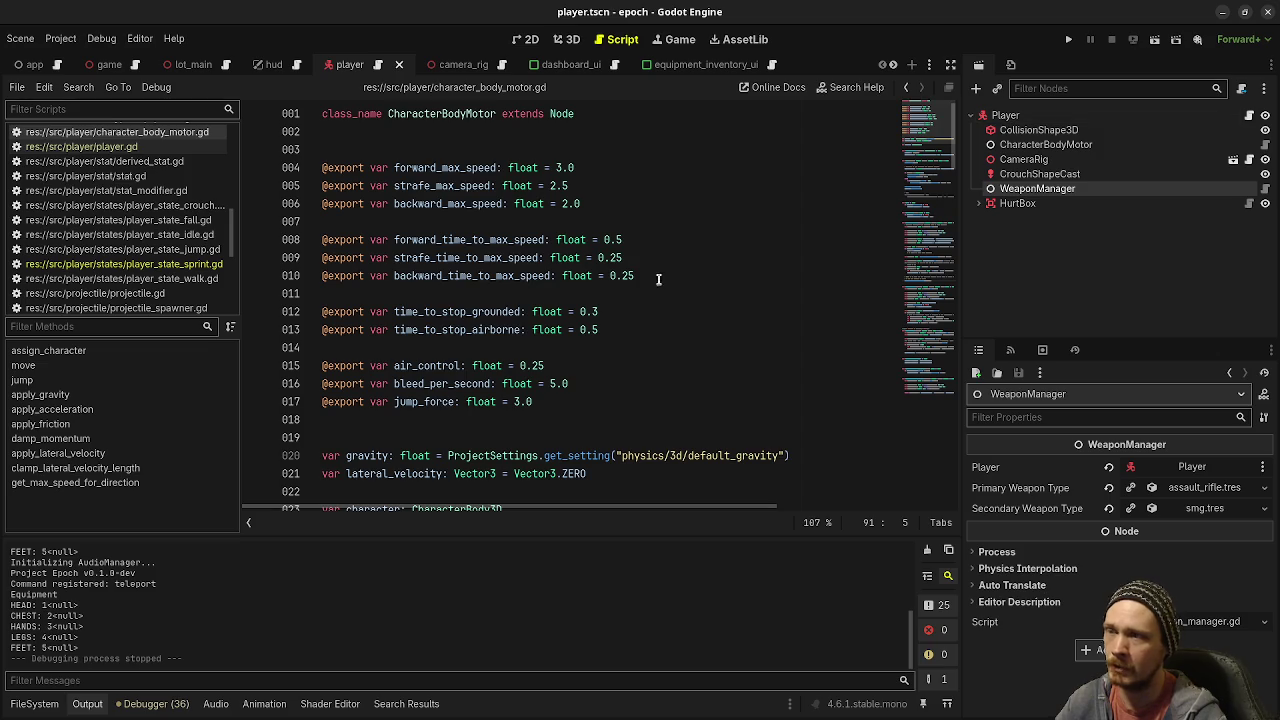
# Step: Show CharacterBodyMotor in the Inspector: Forward Max Speed 3.0, Strafe 2.5, Backward 2.0
pyautogui.scroll(-10, 603, 347)
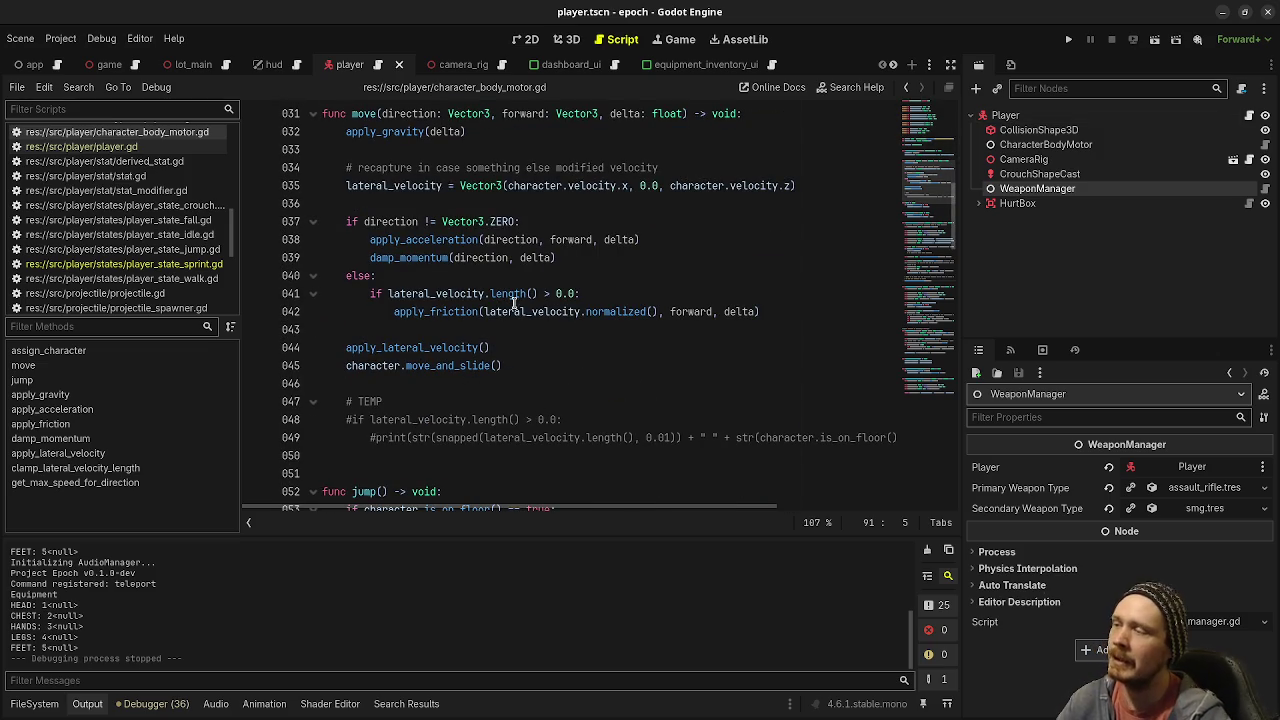
pyautogui.click(1040, 145)
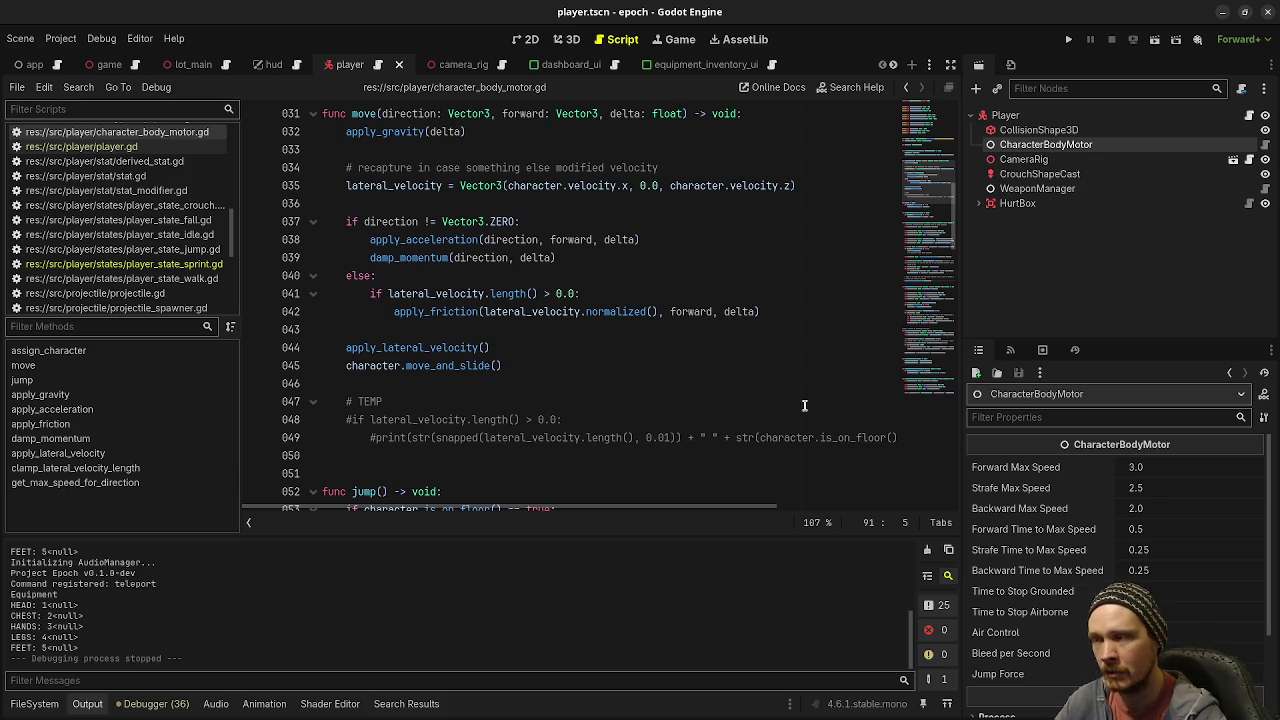
pyautogui.doubleClick(417, 240)
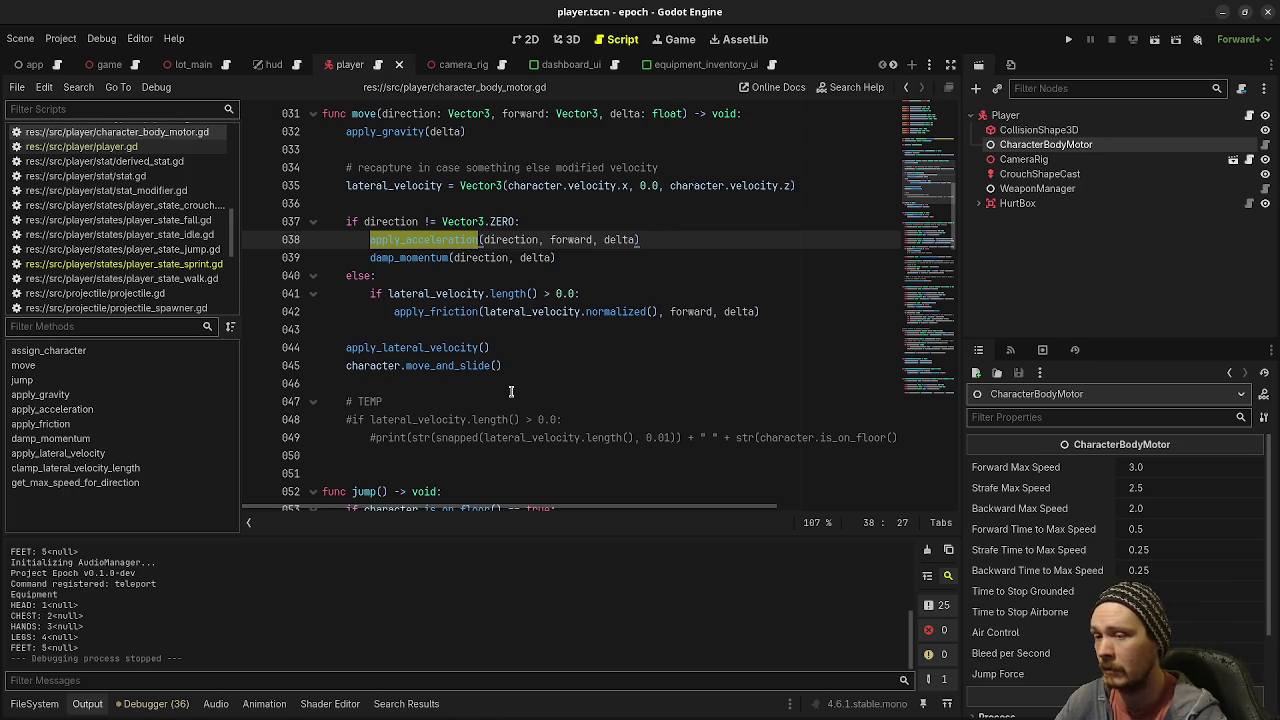
pyautogui.scroll(-3, 511, 392)
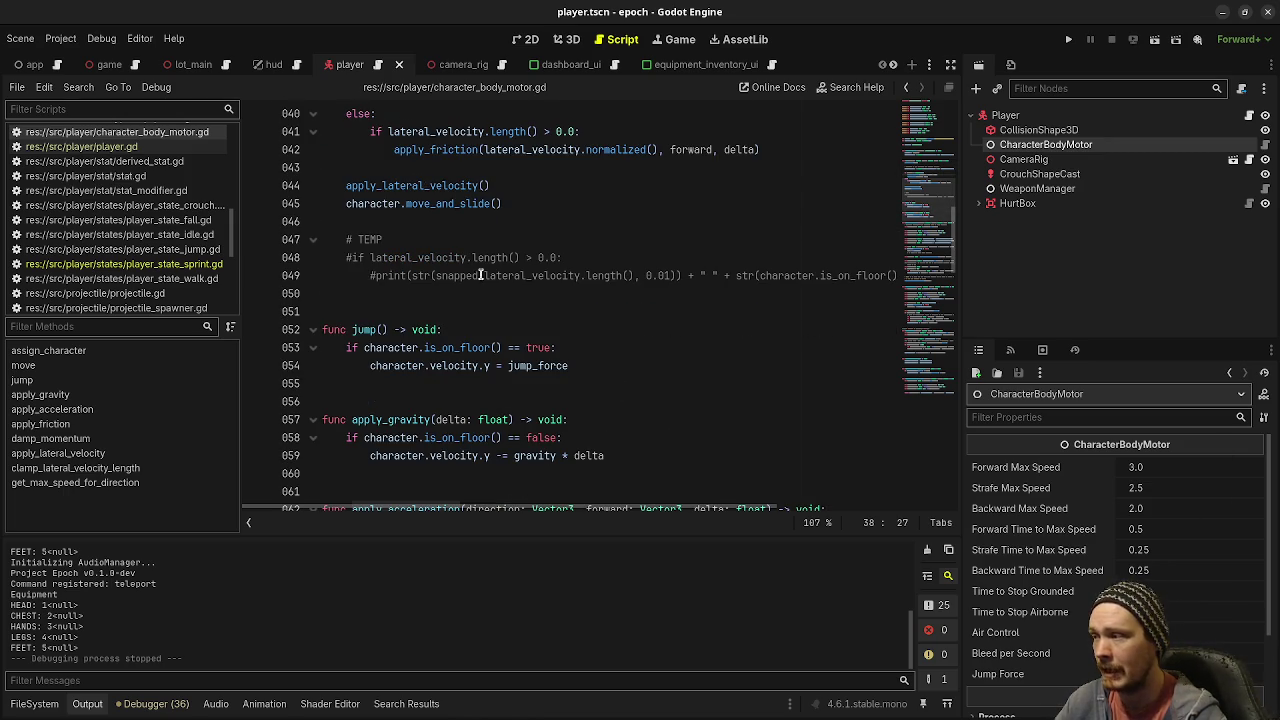
pyautogui.scroll(-4, 481, 274)
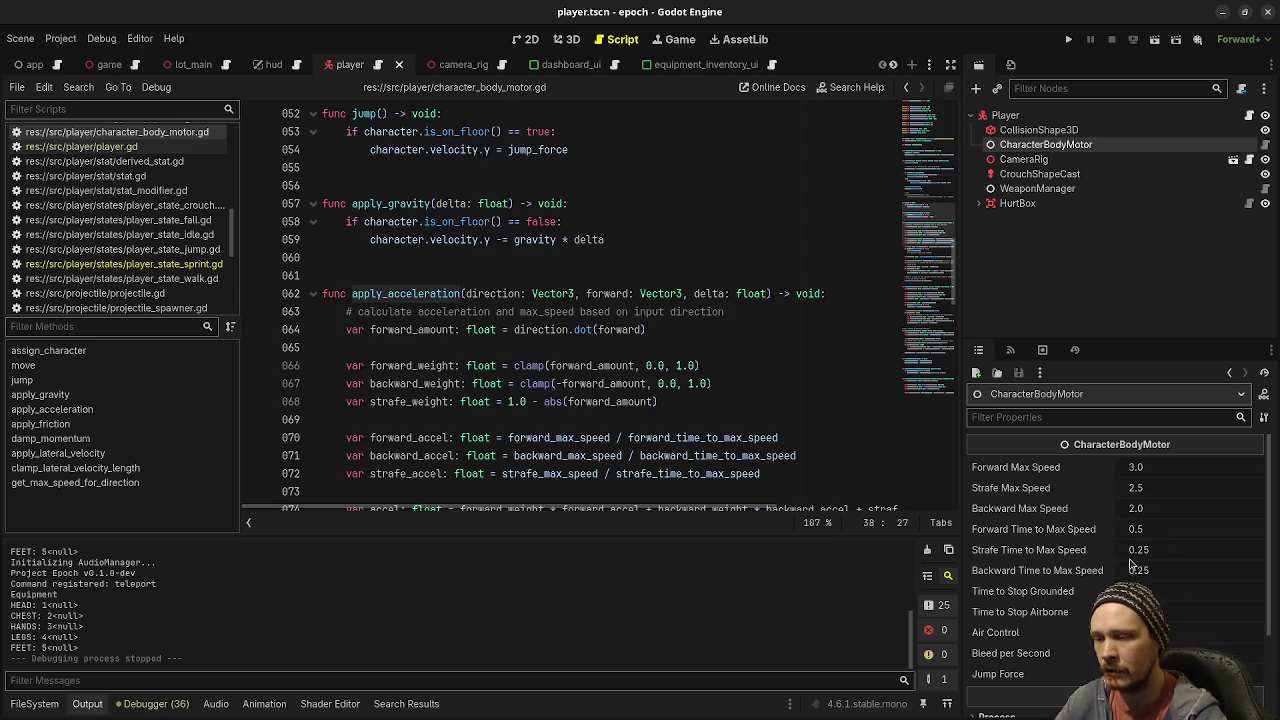
pyautogui.click(545, 347)
pyautogui.scroll(-4, 560, 390)
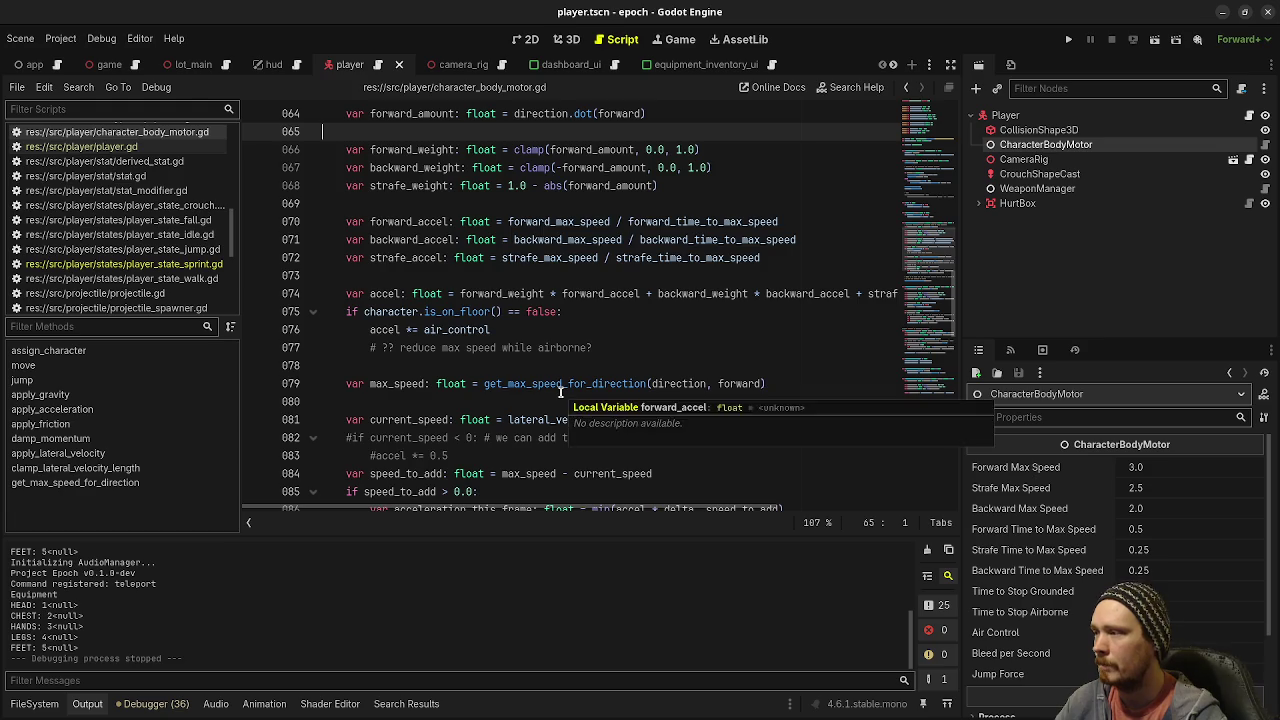
pyautogui.scroll(18, 560, 390)
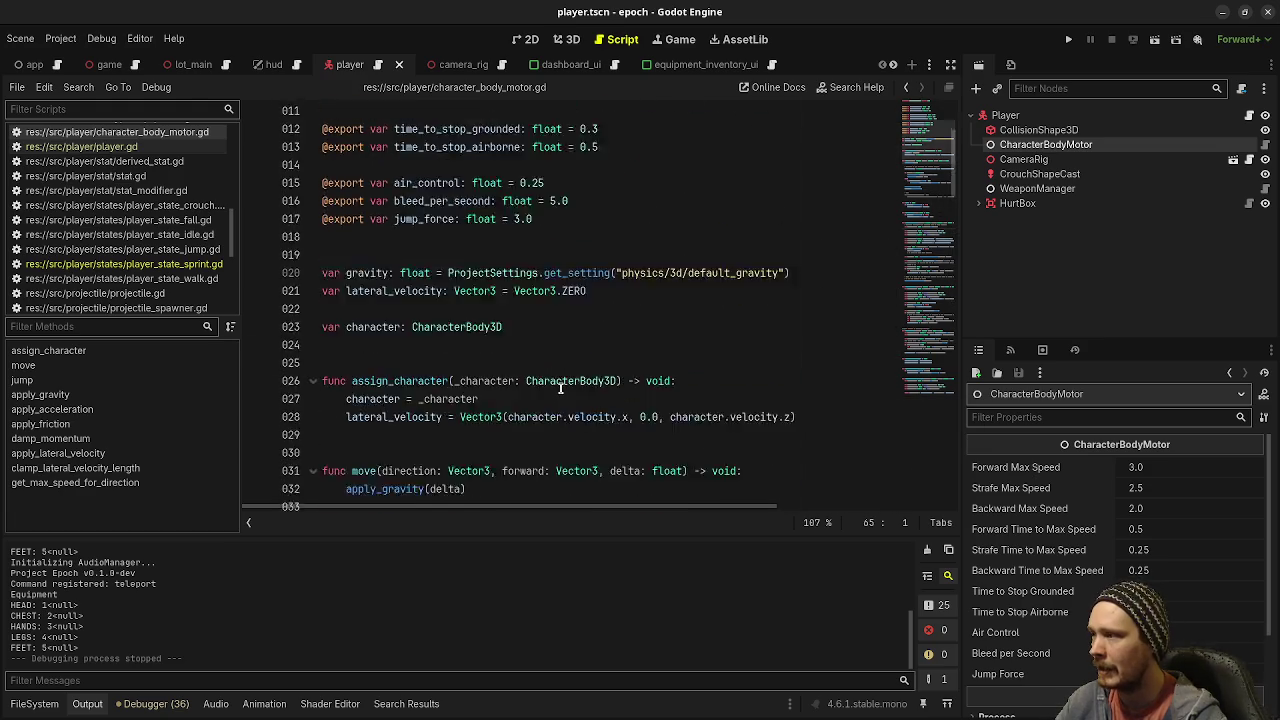
pyautogui.scroll(-8, 560, 388)
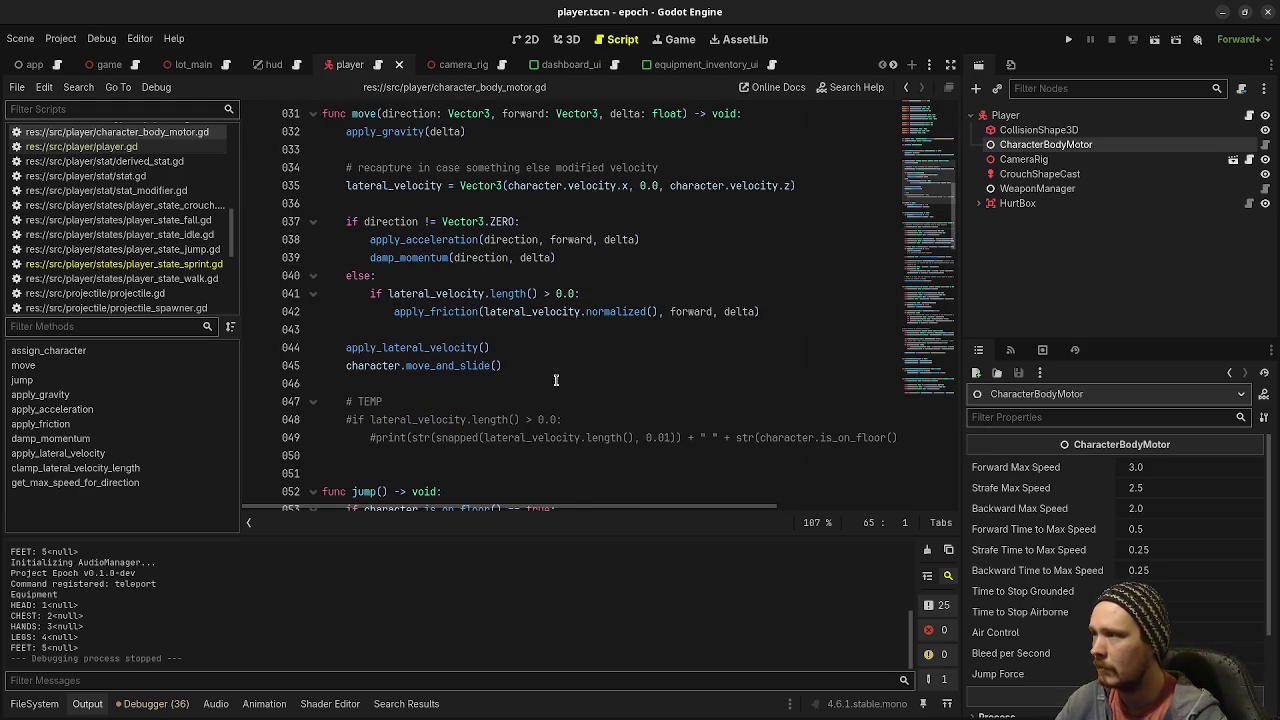
pyautogui.click(364, 257)
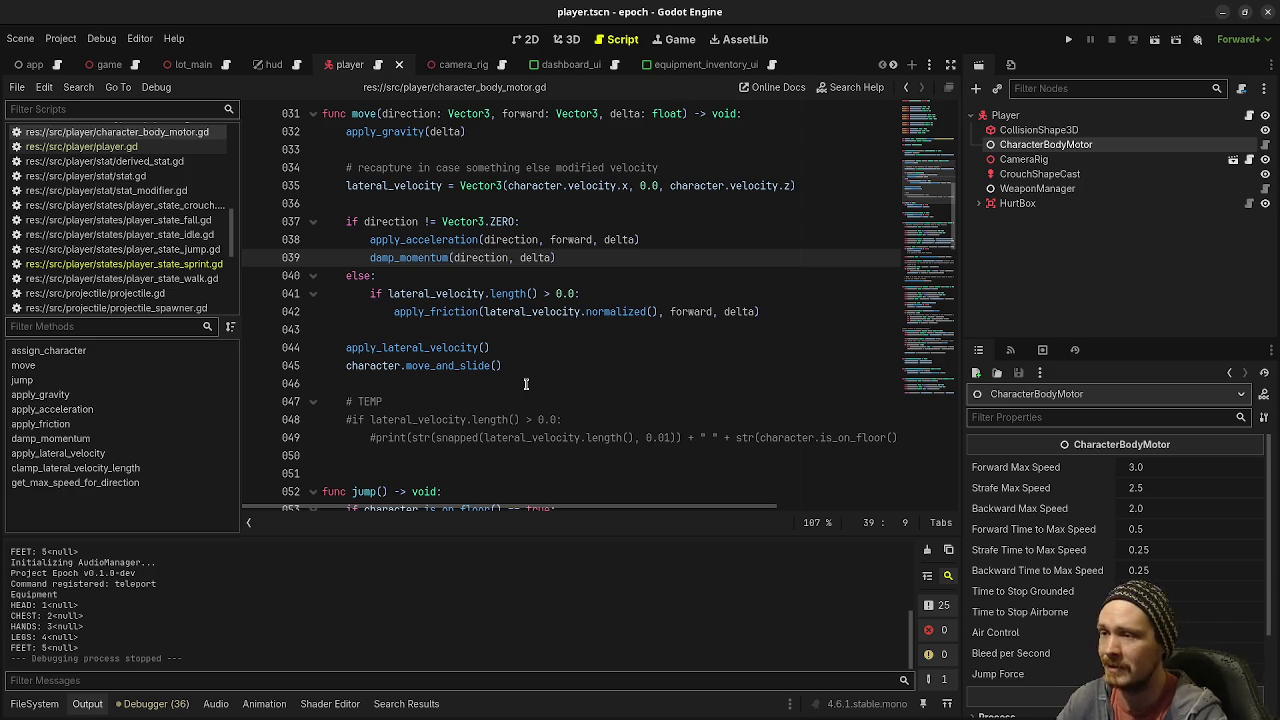
pyautogui.scroll(-2, 525, 383)
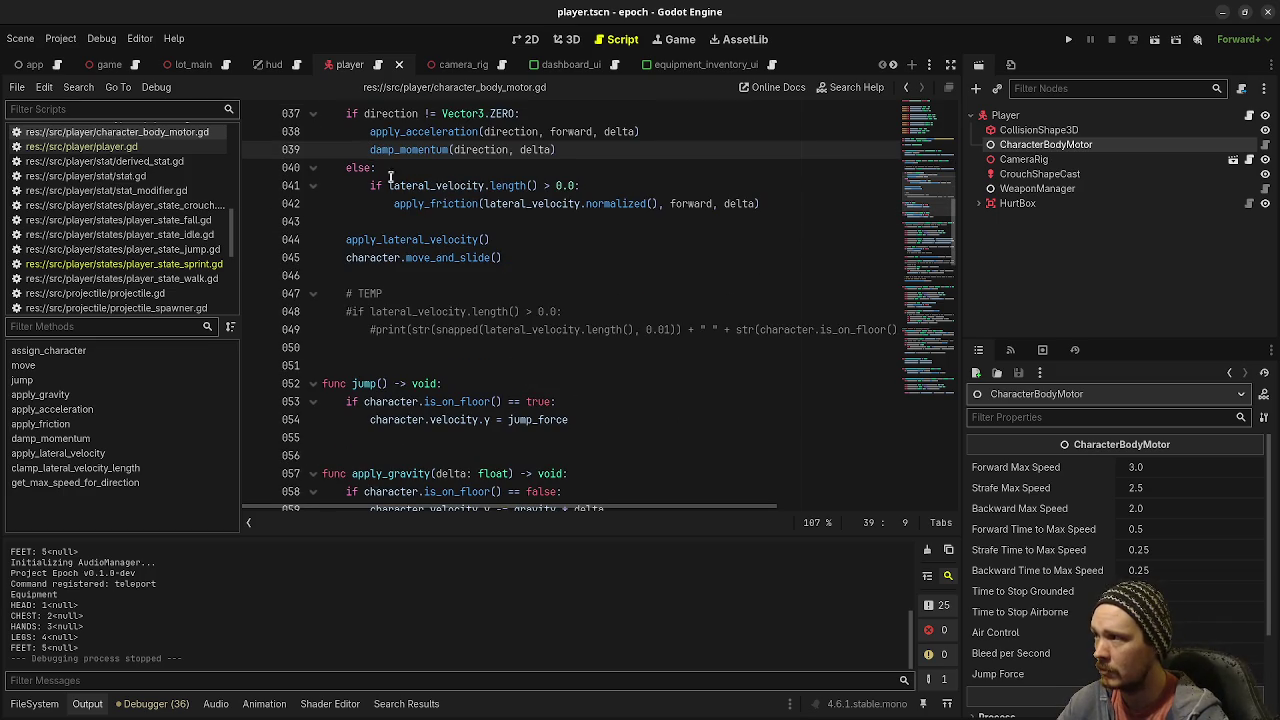
pyautogui.write('#')
# Step: Comment out the damp_momentum call on line 39, save, and run the game
pyautogui.hotkey('ctrl', 's')
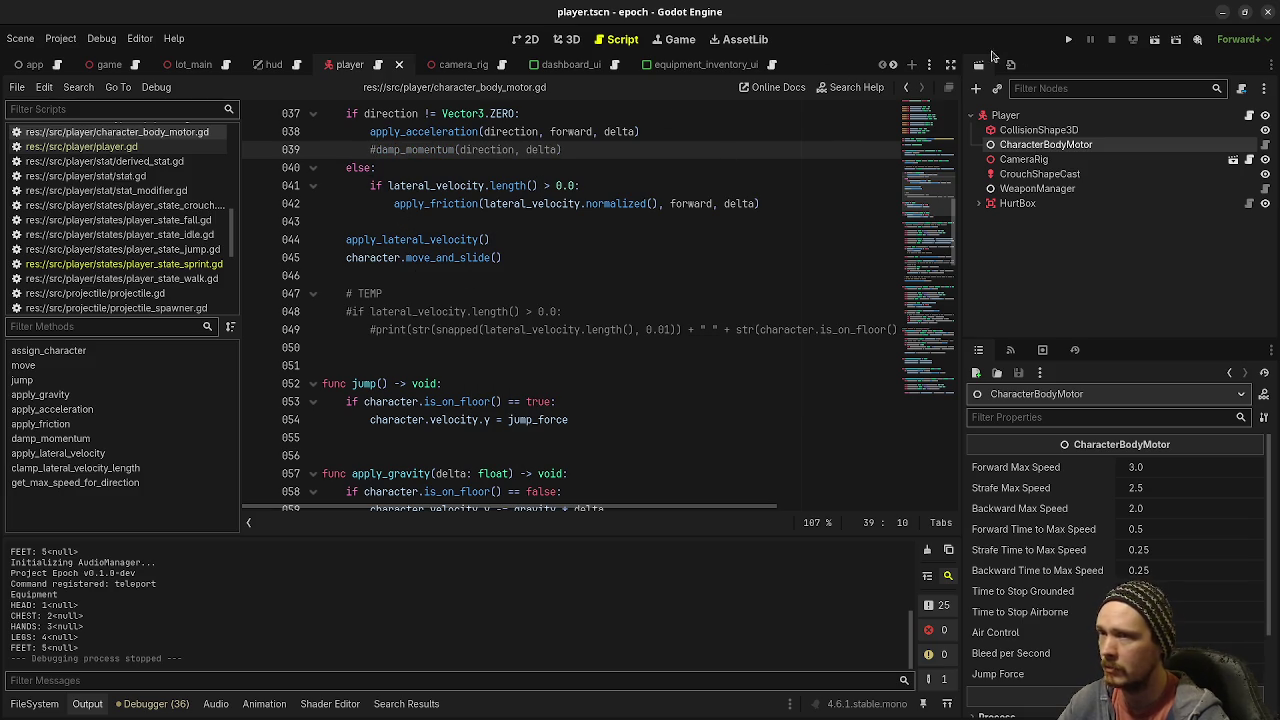
pyautogui.scroll(2, 567, 348)
pyautogui.scroll(9, 567, 348)
pyautogui.scroll(-13, 570, 340)
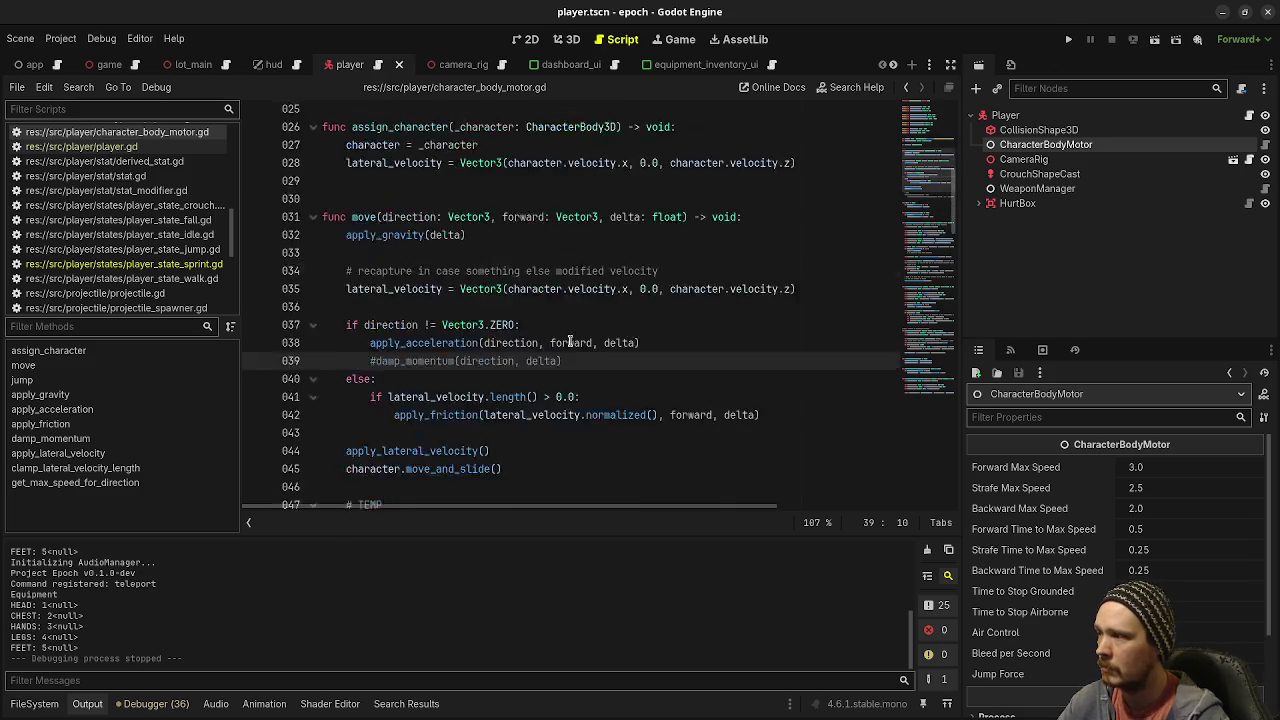
pyautogui.scroll(5, 575, 330)
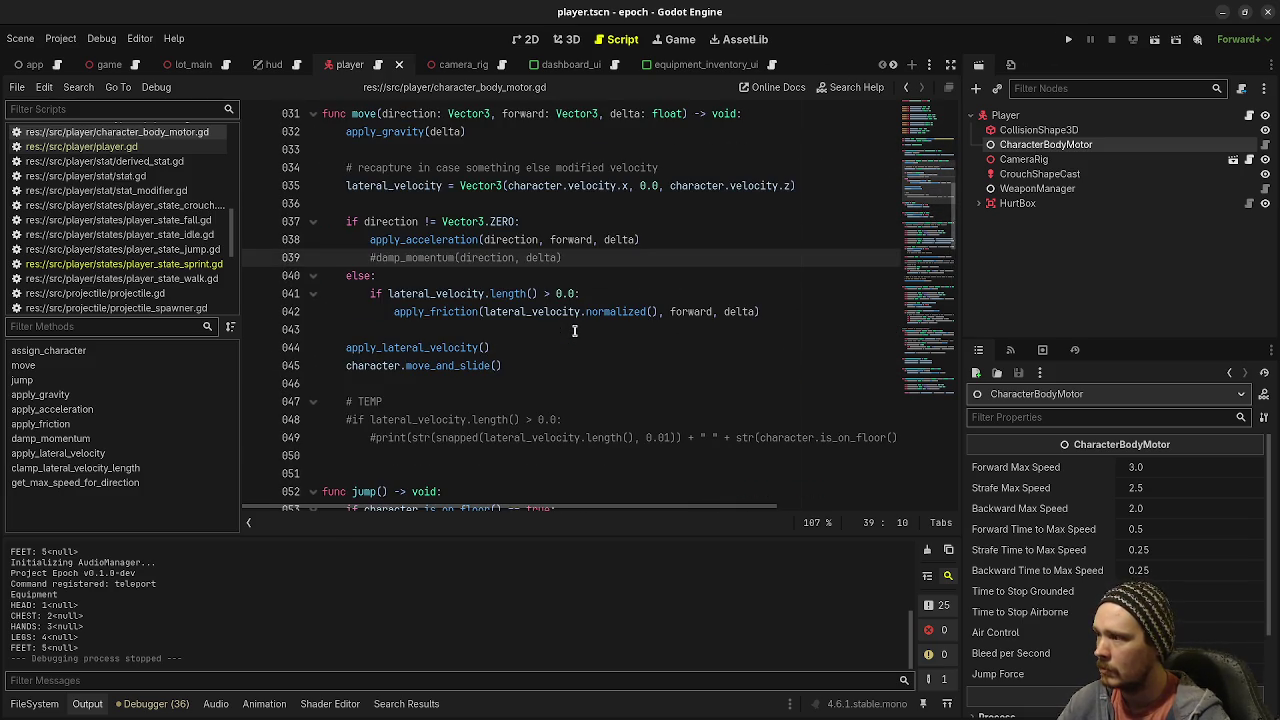
pyautogui.scroll(-19, 575, 330)
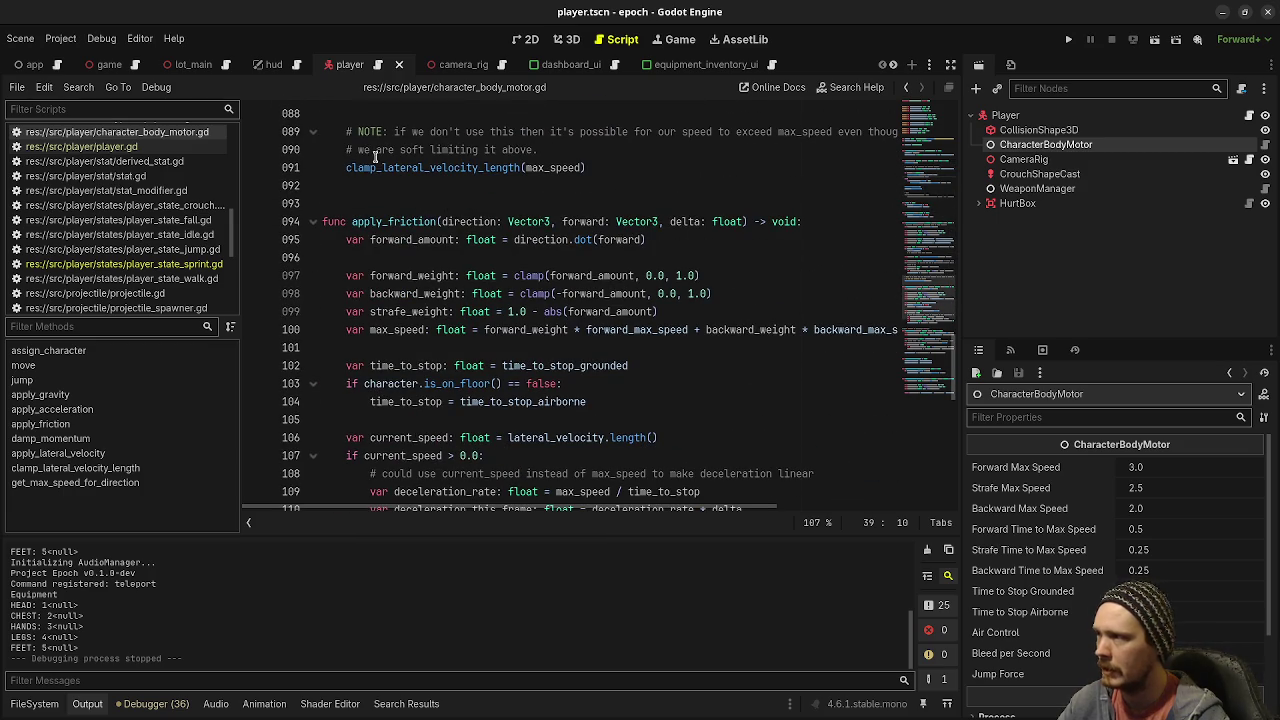
pyautogui.click(1068, 39)
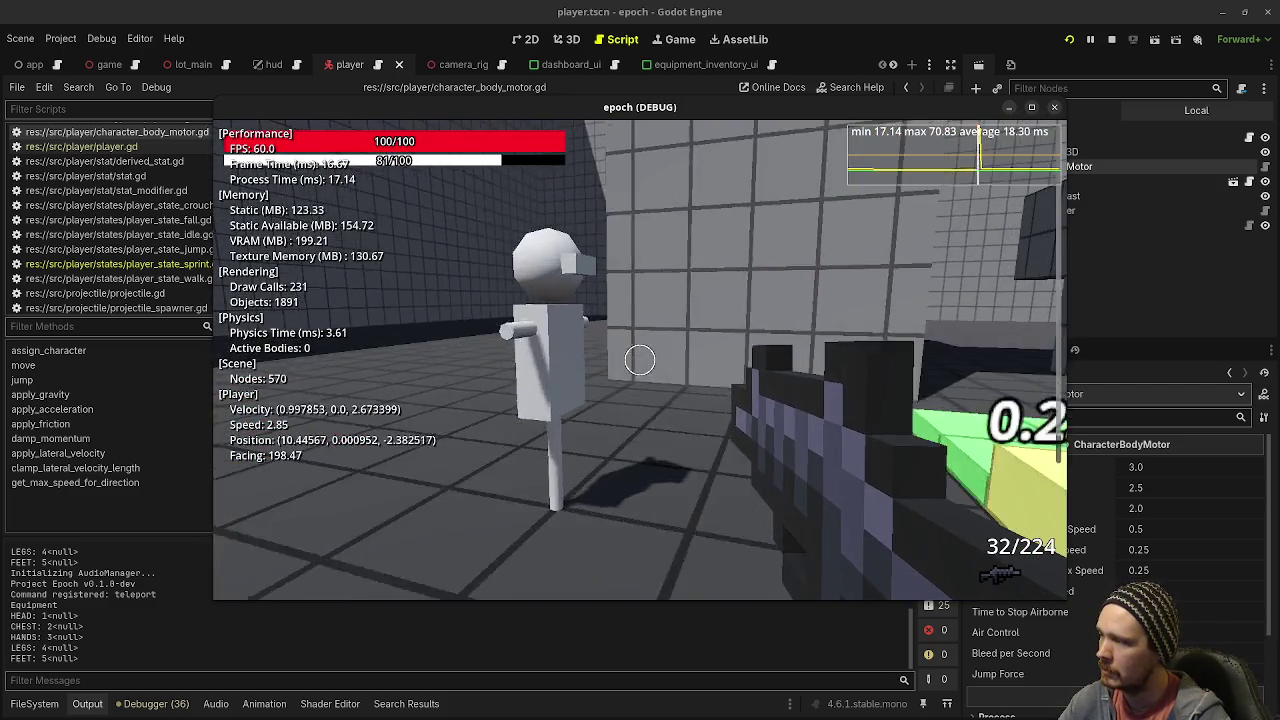
# Step: Walk the player toward the slope and the Wood, Stone, Metal targets, then stop the game
pyautogui.press('w')
pyautogui.press('w')
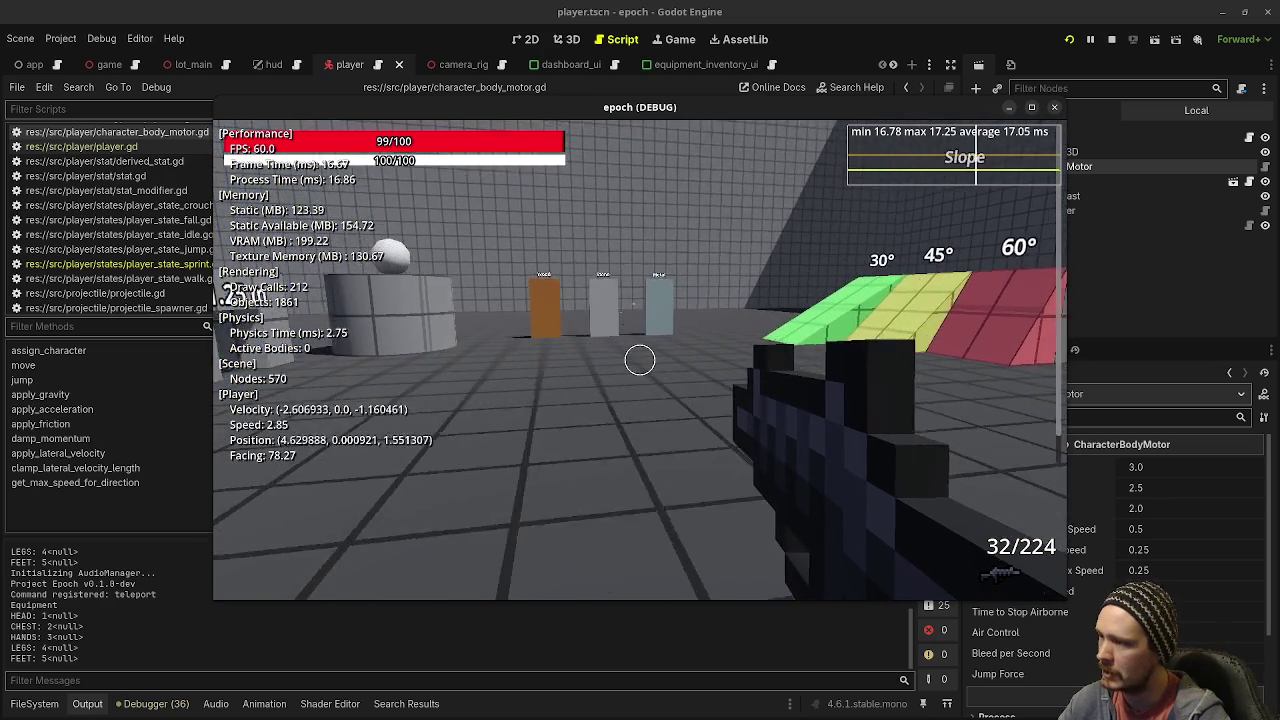
pyautogui.press('w')
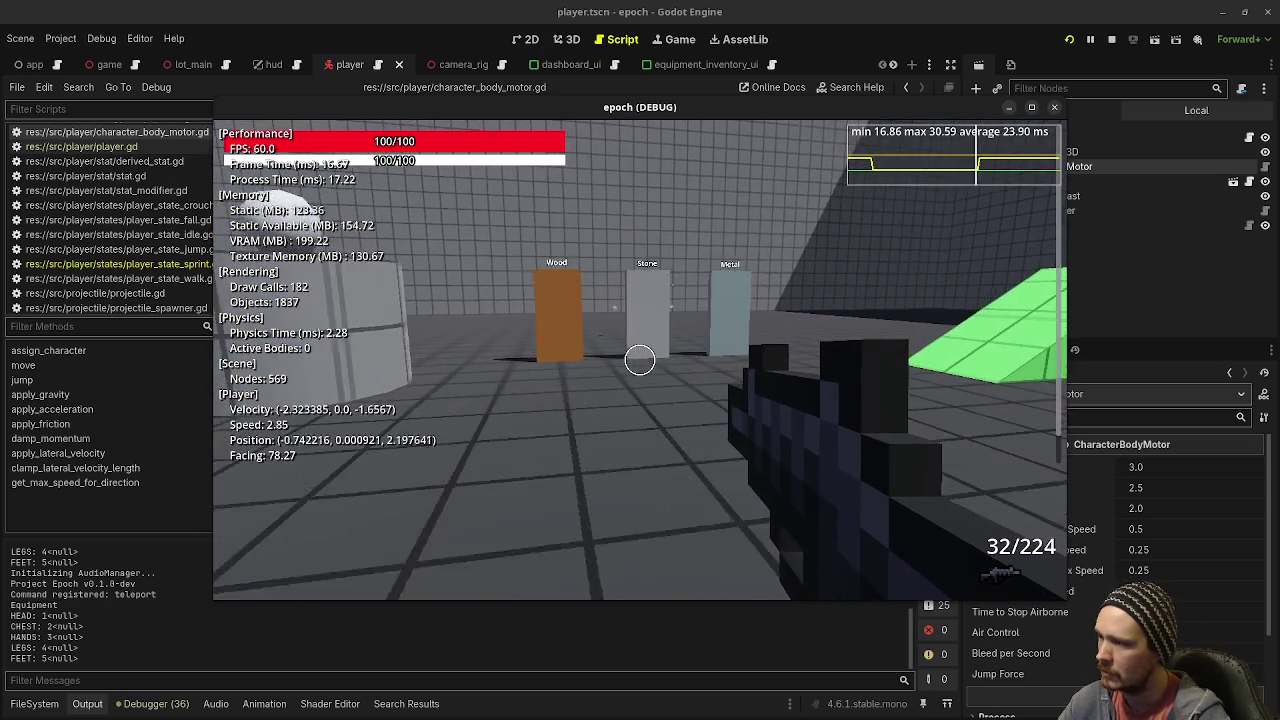
pyautogui.press('F8')
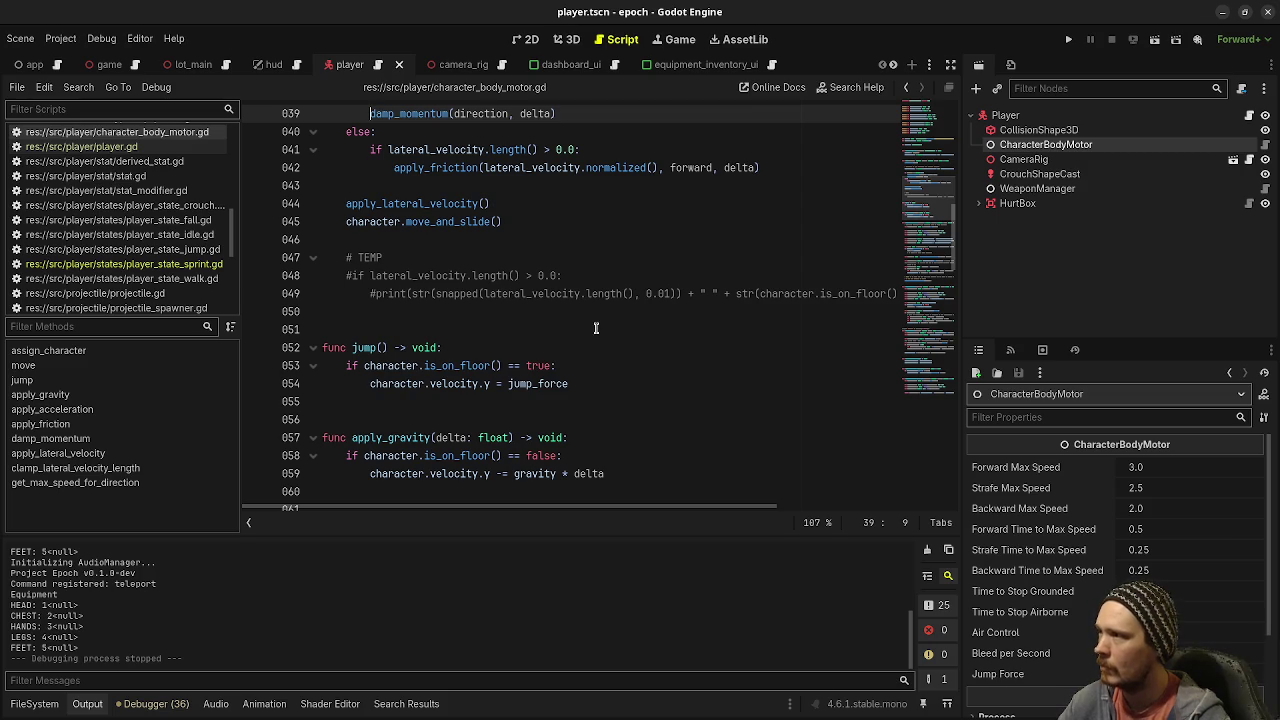
# Step: Restore damp_momentum(direction, delta), rerun the game, walk past the Vault block, and stop it
pyautogui.scroll(3, 591, 326)
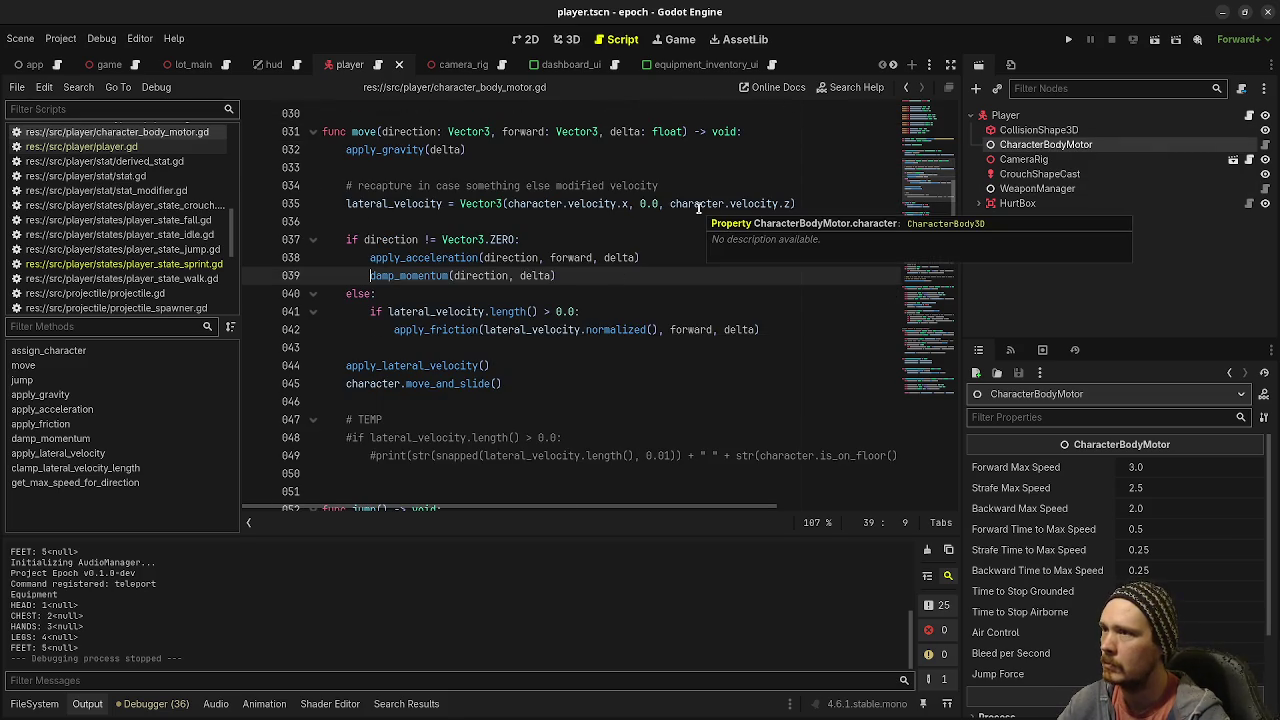
pyautogui.press('F5')
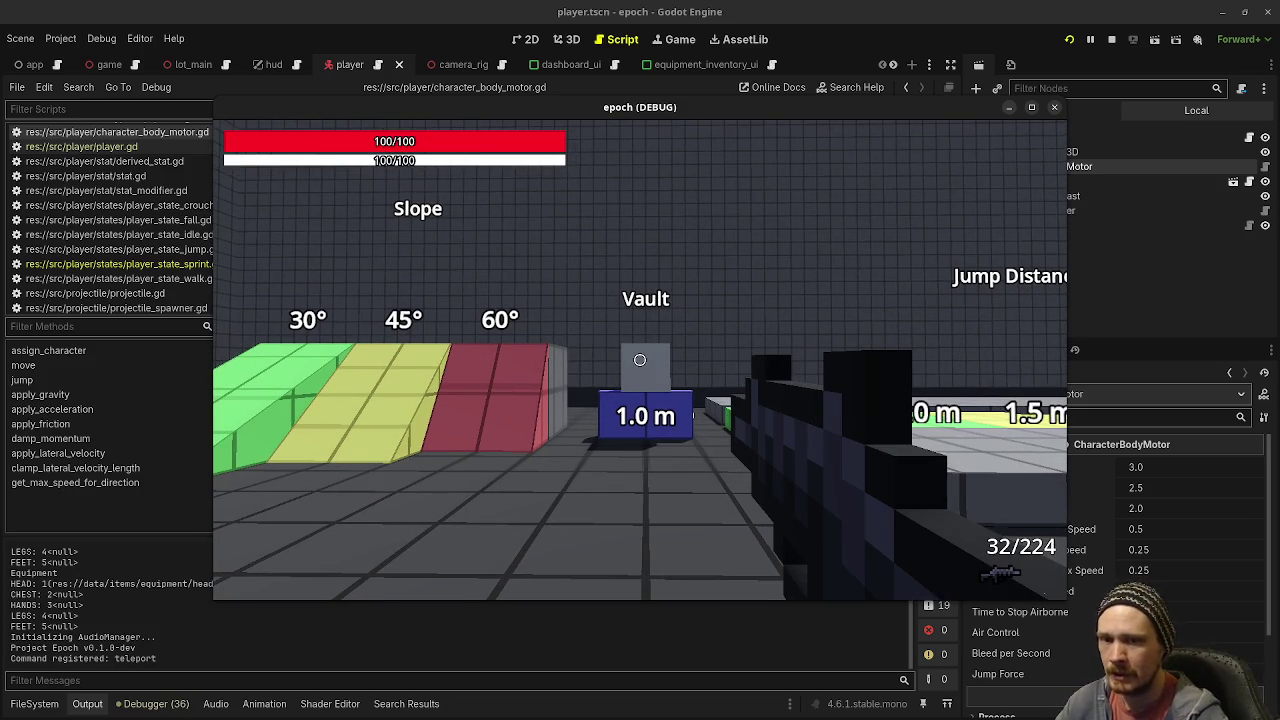
pyautogui.press('w')
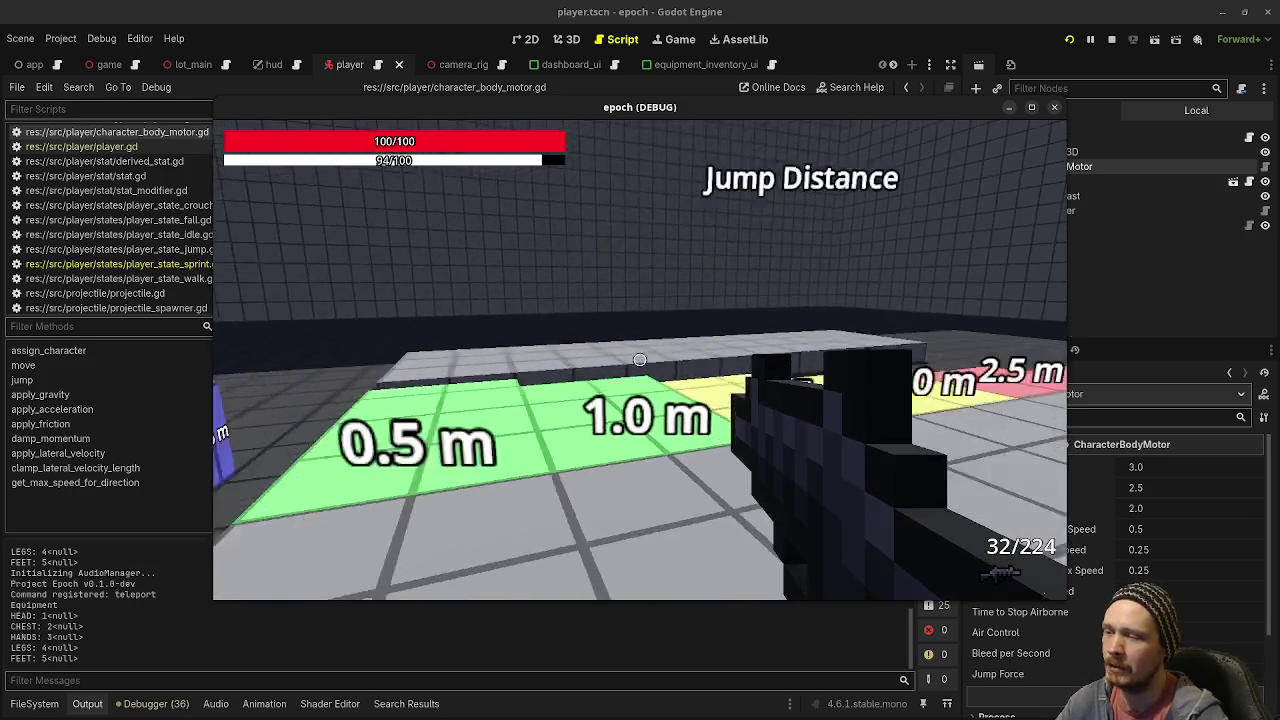
pyautogui.moveTo(640, 360)
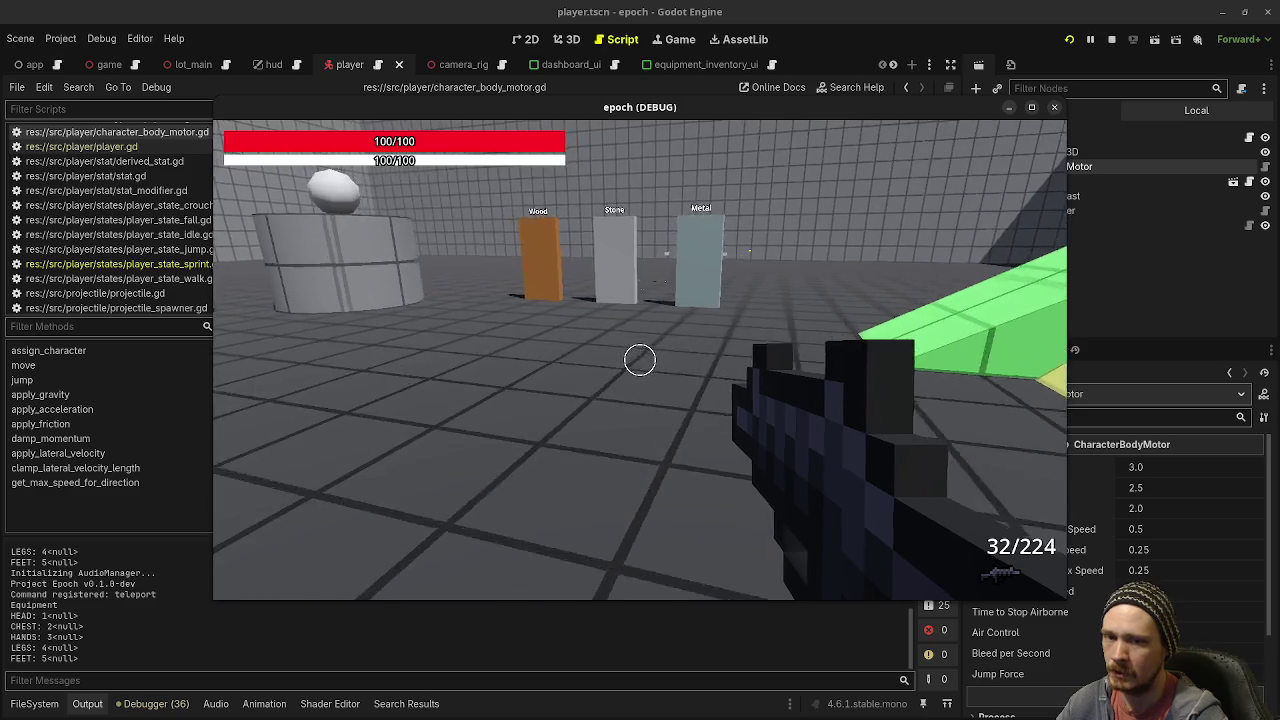
pyautogui.press('w')
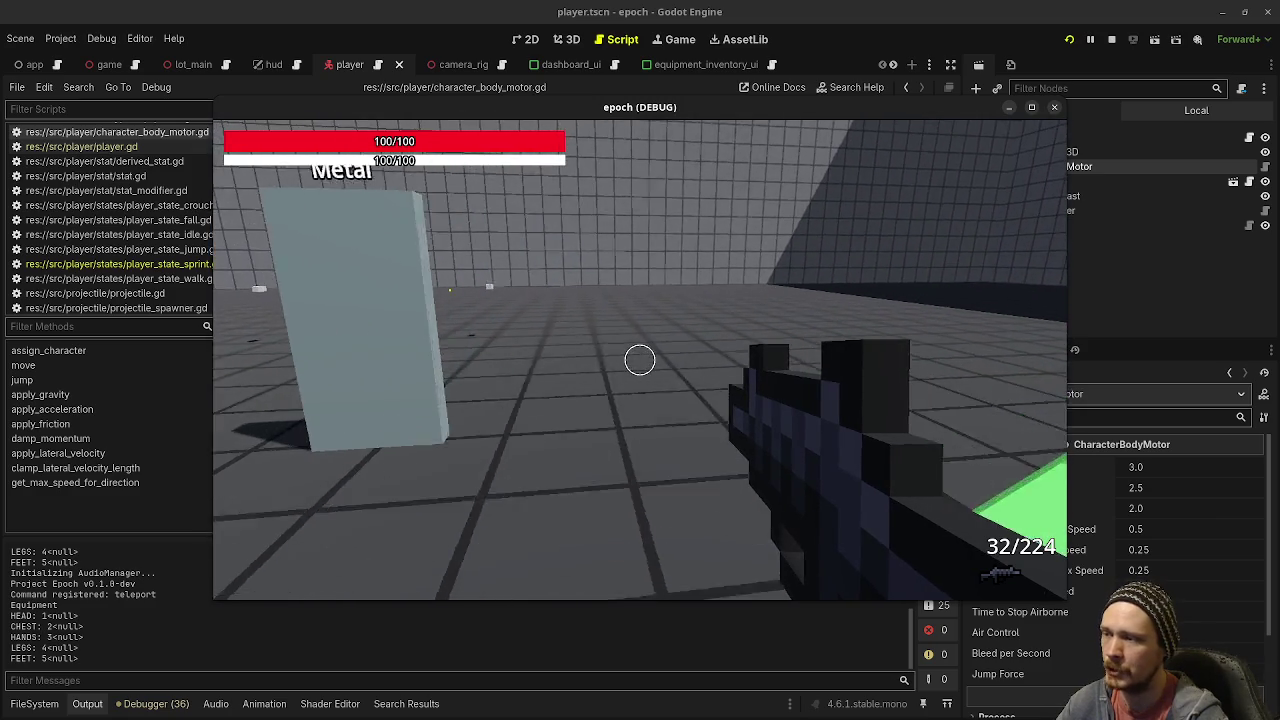
pyautogui.press('w')
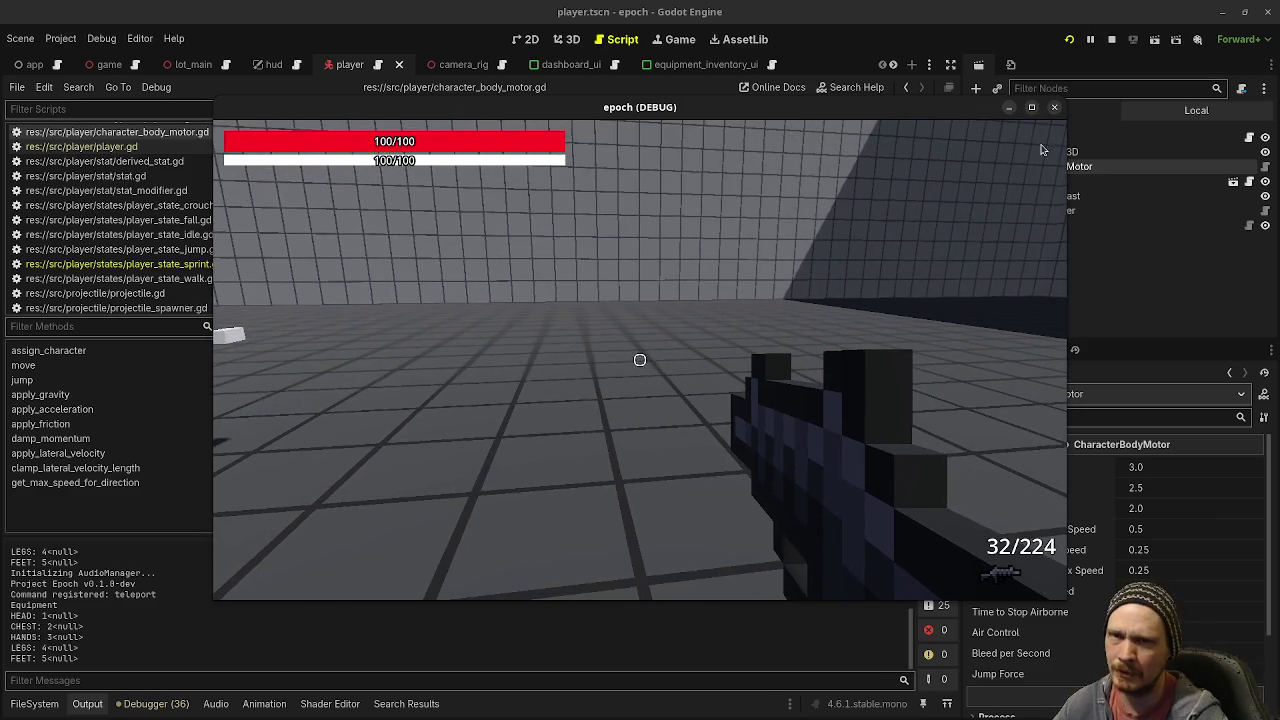
pyautogui.click(1110, 39)
pyautogui.click(1005, 116)
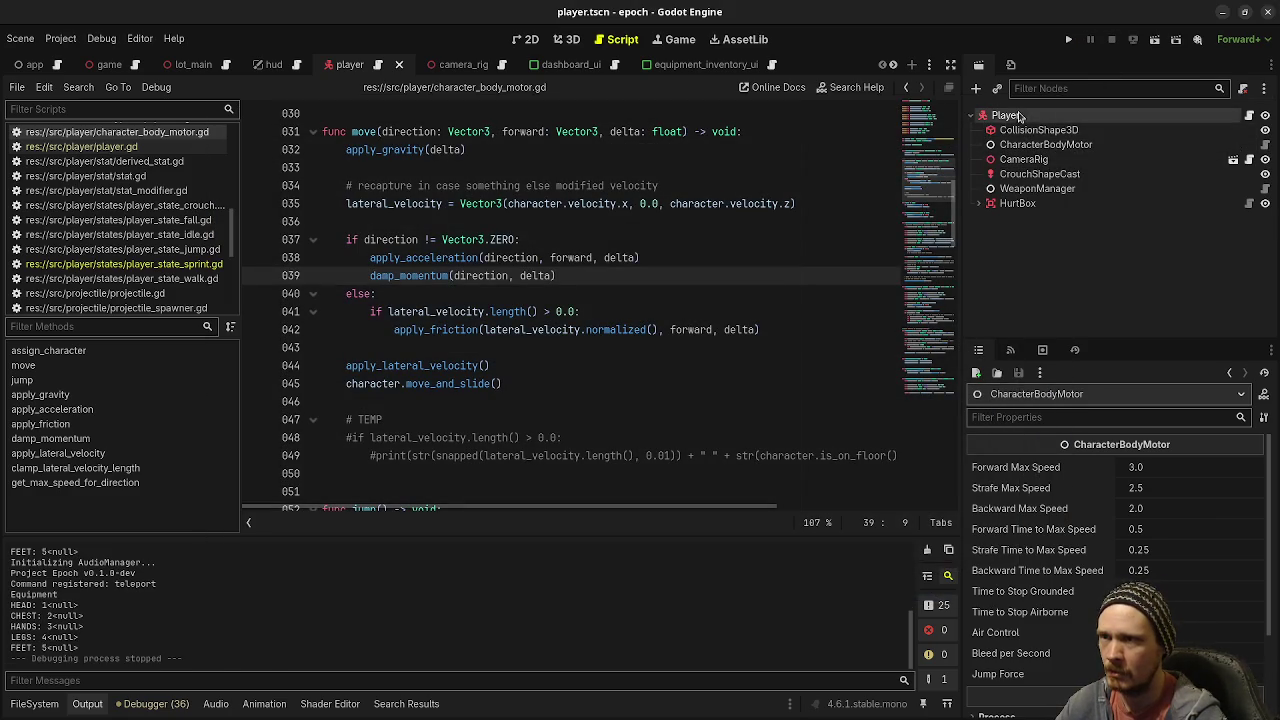
pyautogui.rightClick(1033, 117)
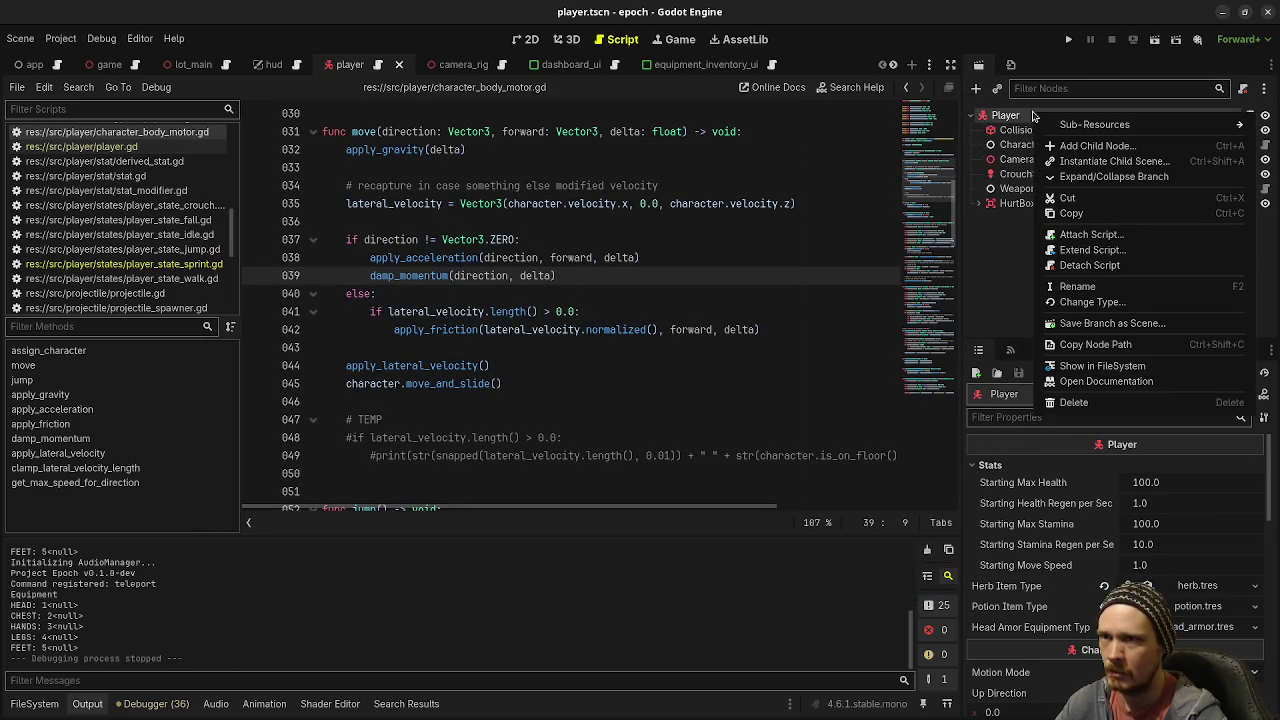
pyautogui.click(1120, 384)
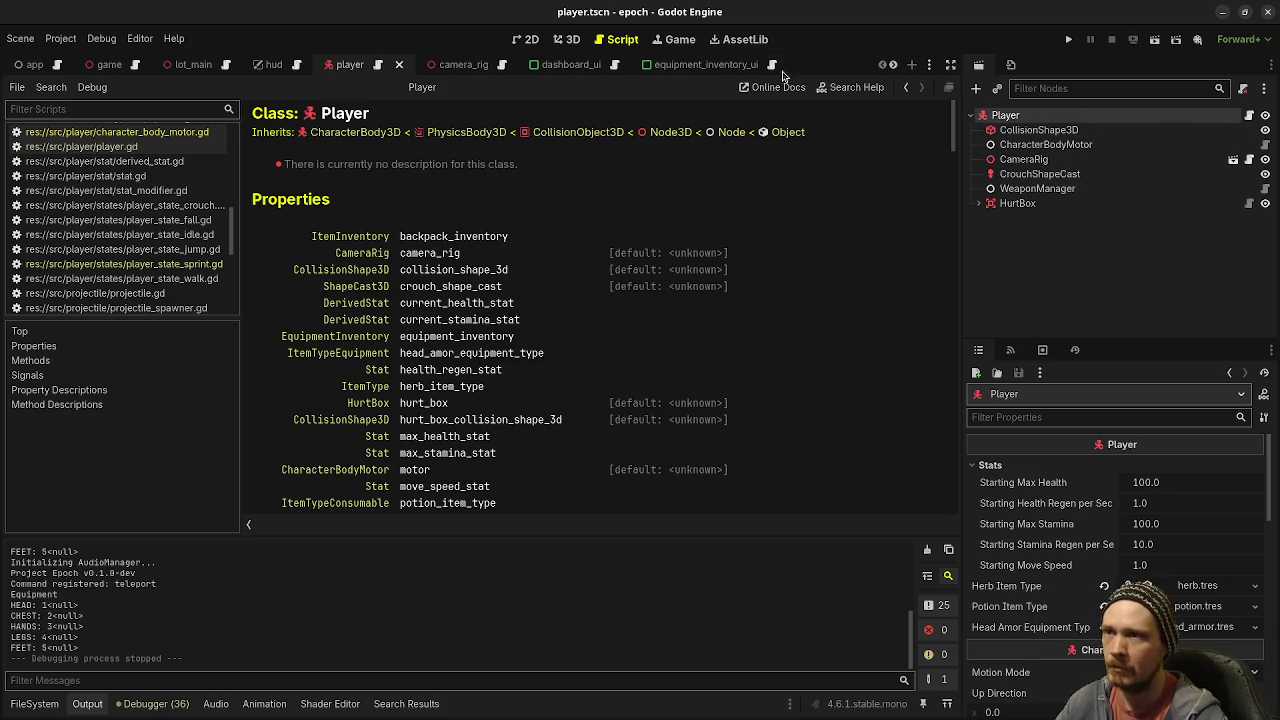
pyautogui.scroll(-5, 153, 244)
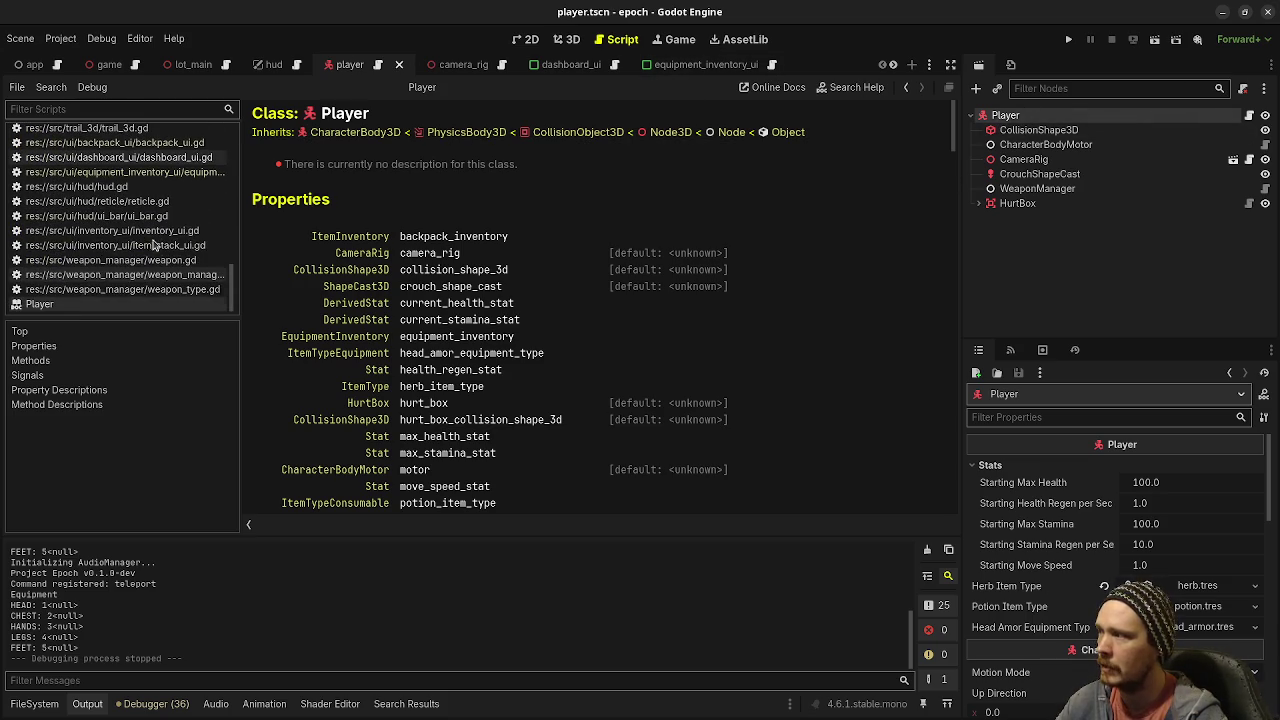
pyautogui.rightClick(68, 304)
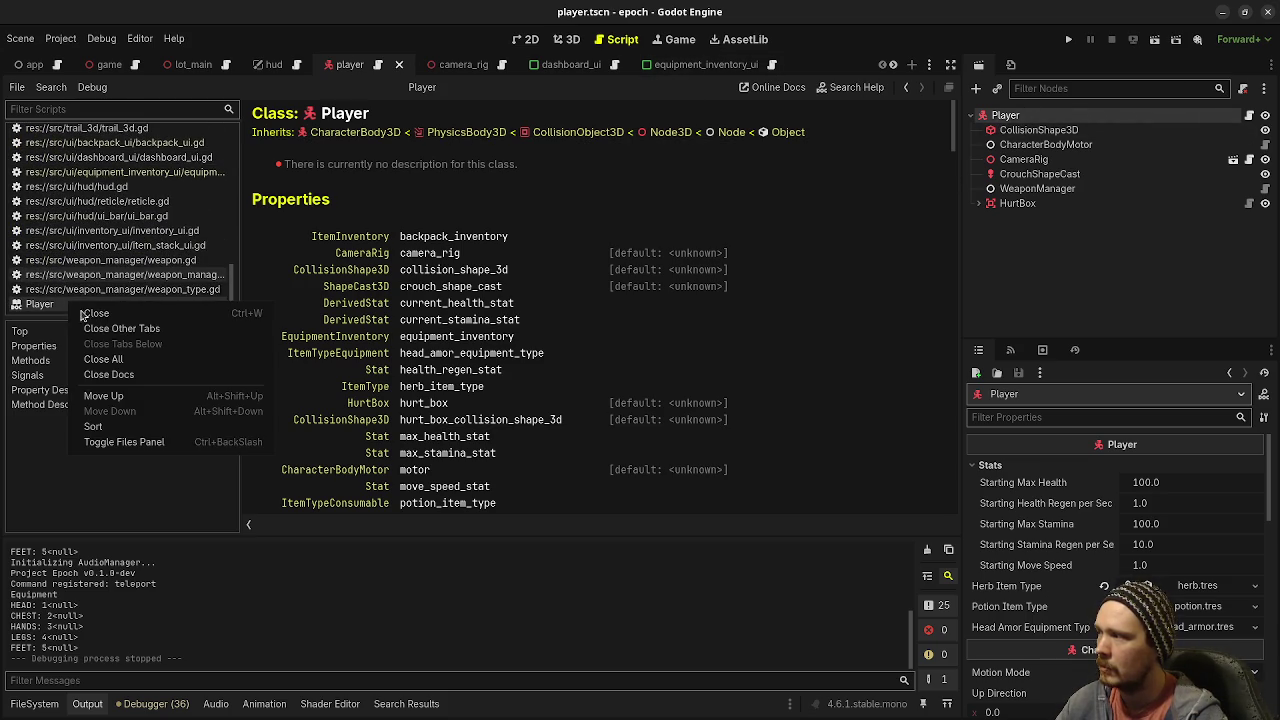
pyautogui.click(110, 375)
pyautogui.moveTo(503, 384); pyautogui.dragTo(405, 385)
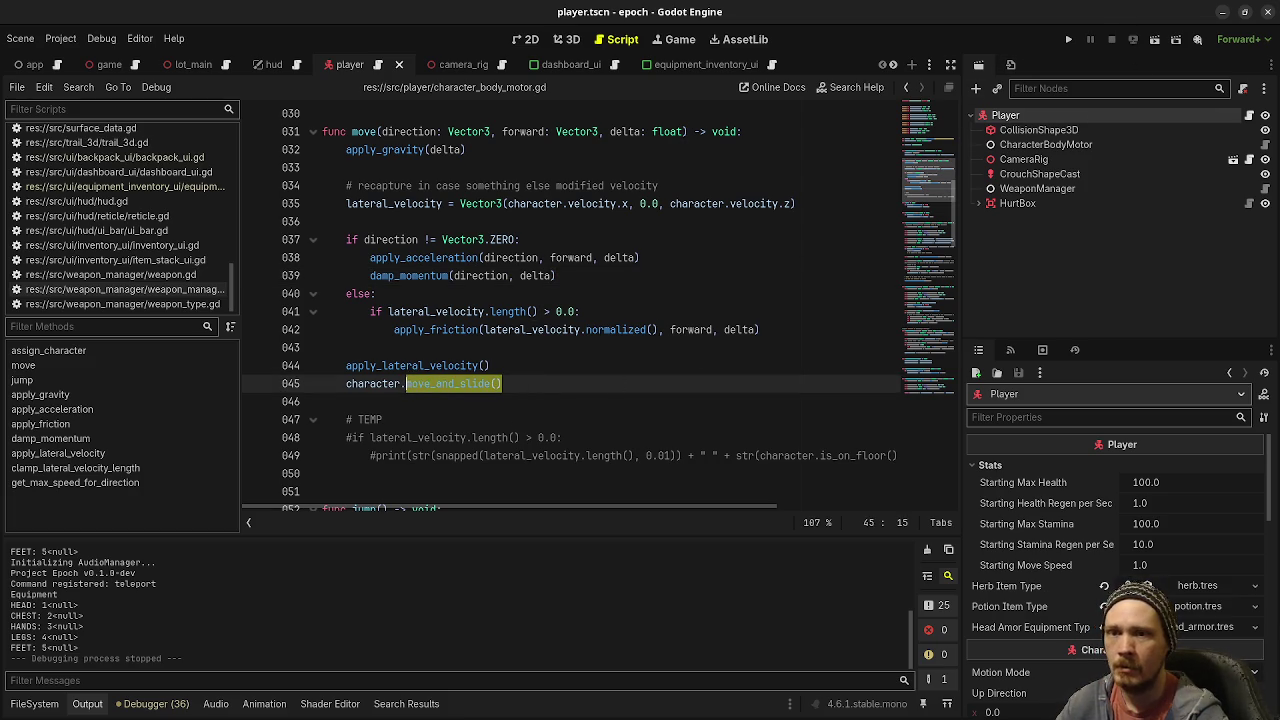
pyautogui.click(1068, 39)
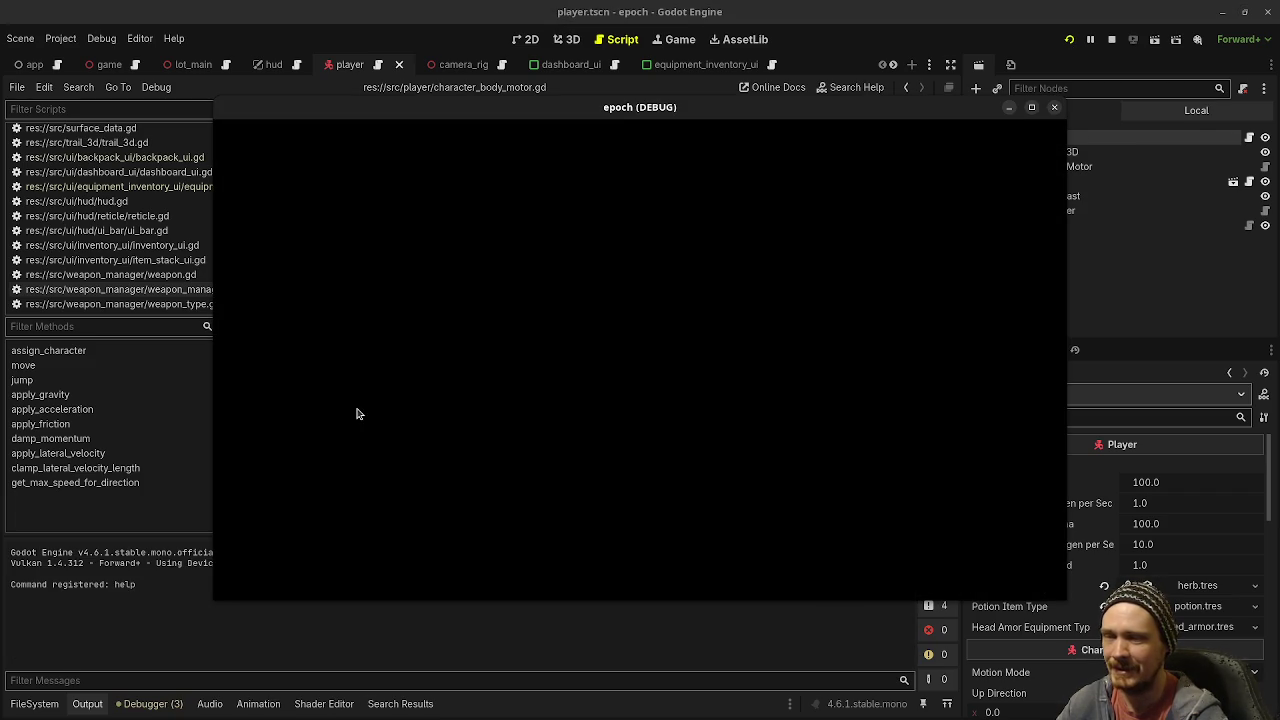
pyautogui.press('Tab')
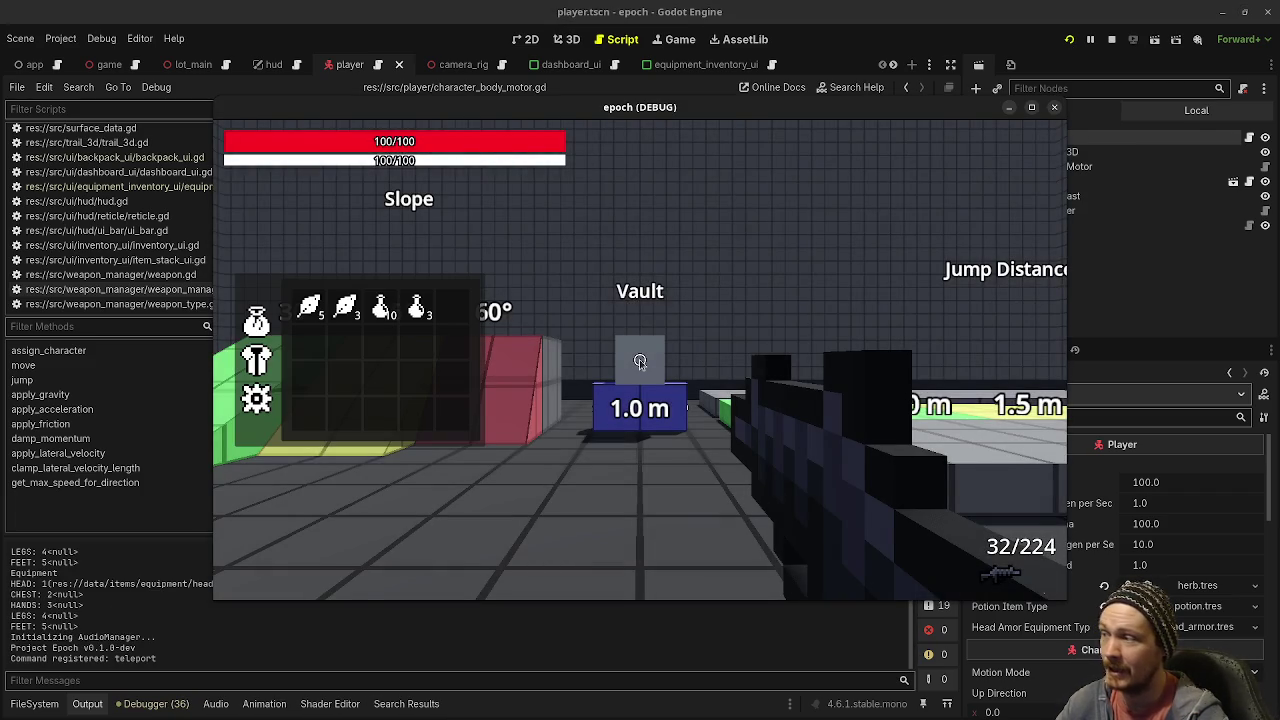
pyautogui.click(258, 358)
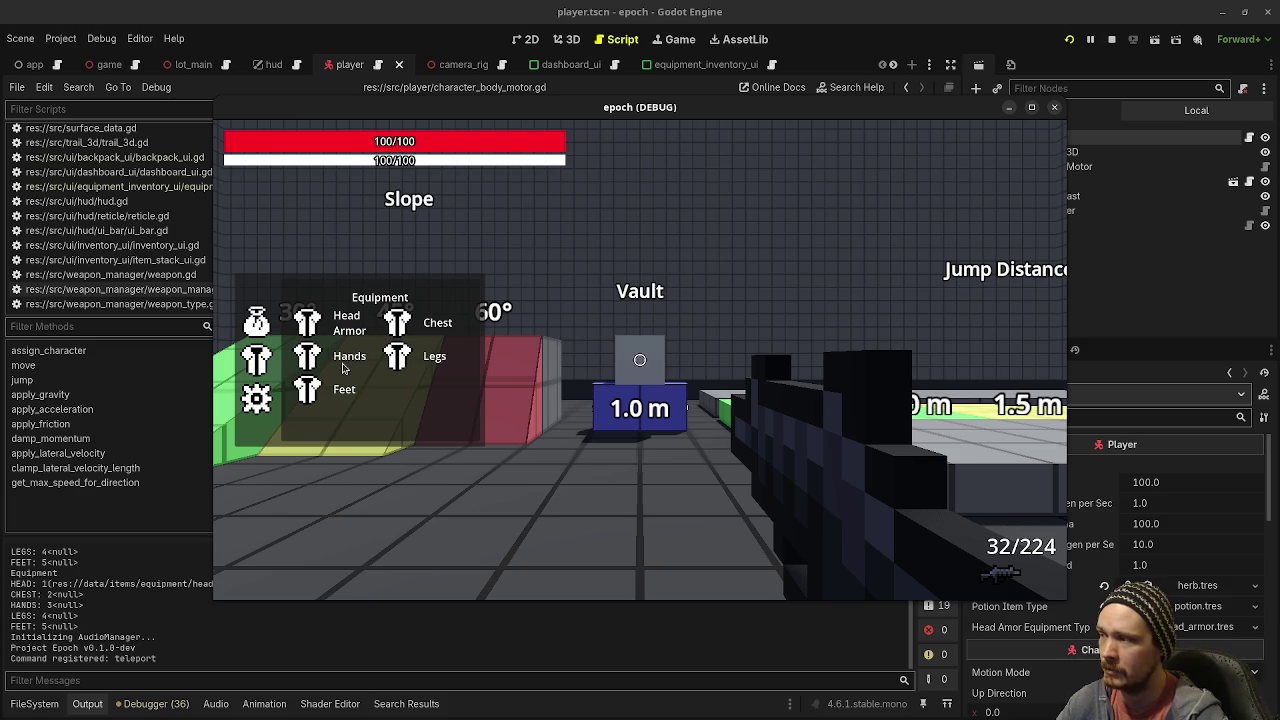
pyautogui.click(1112, 40)
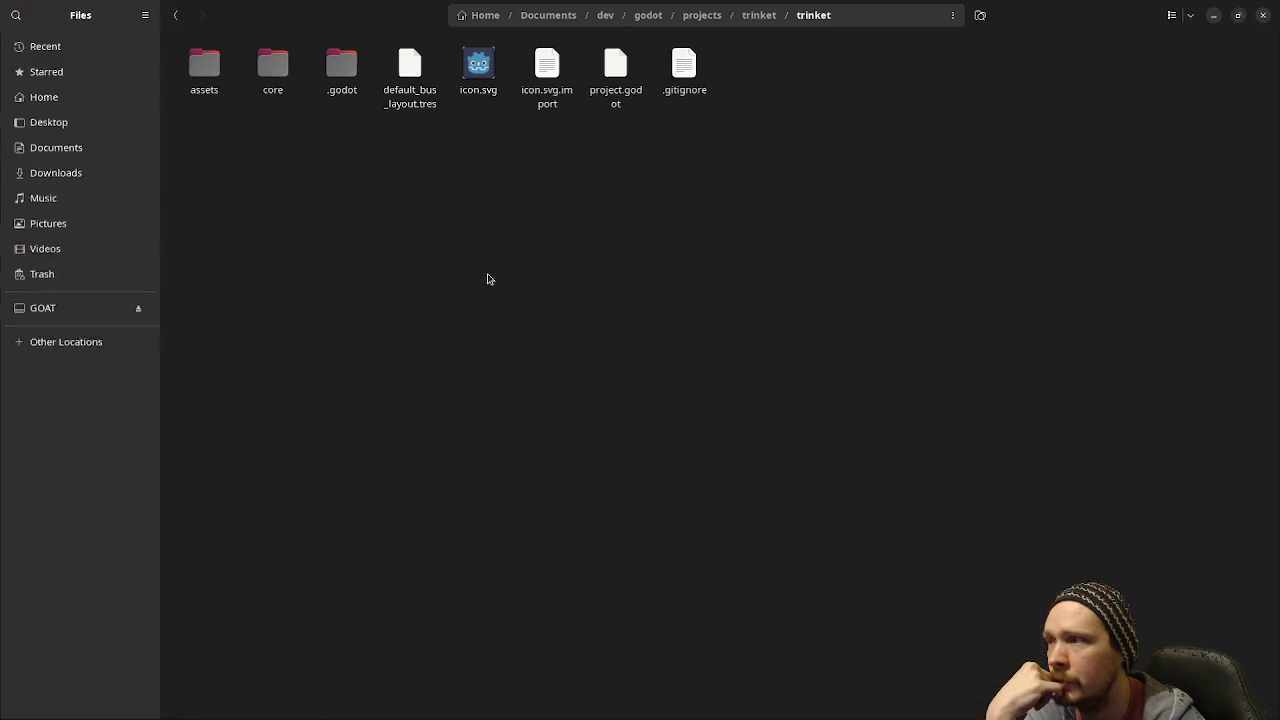
# Step: Browse the trinket project's files to the core > item > icons folder
pyautogui.doubleClick(228, 85)
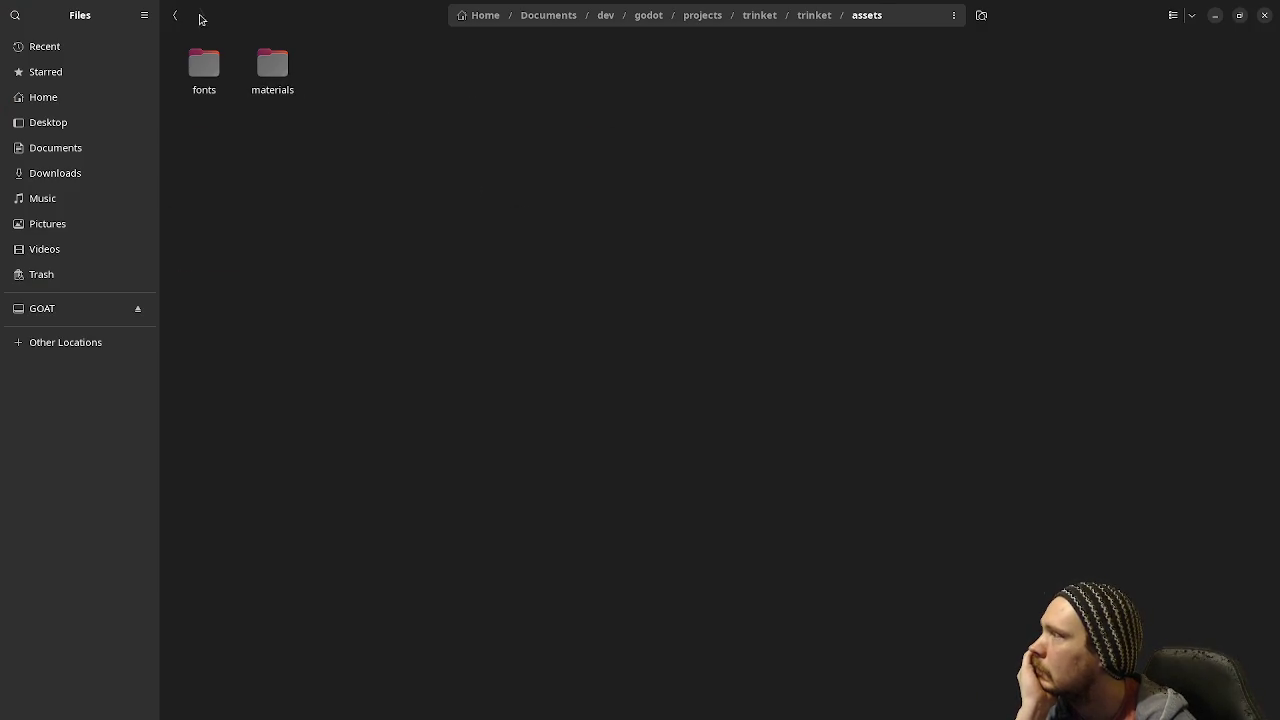
pyautogui.click(175, 15)
pyautogui.doubleClick(272, 70)
pyautogui.doubleClick(340, 95)
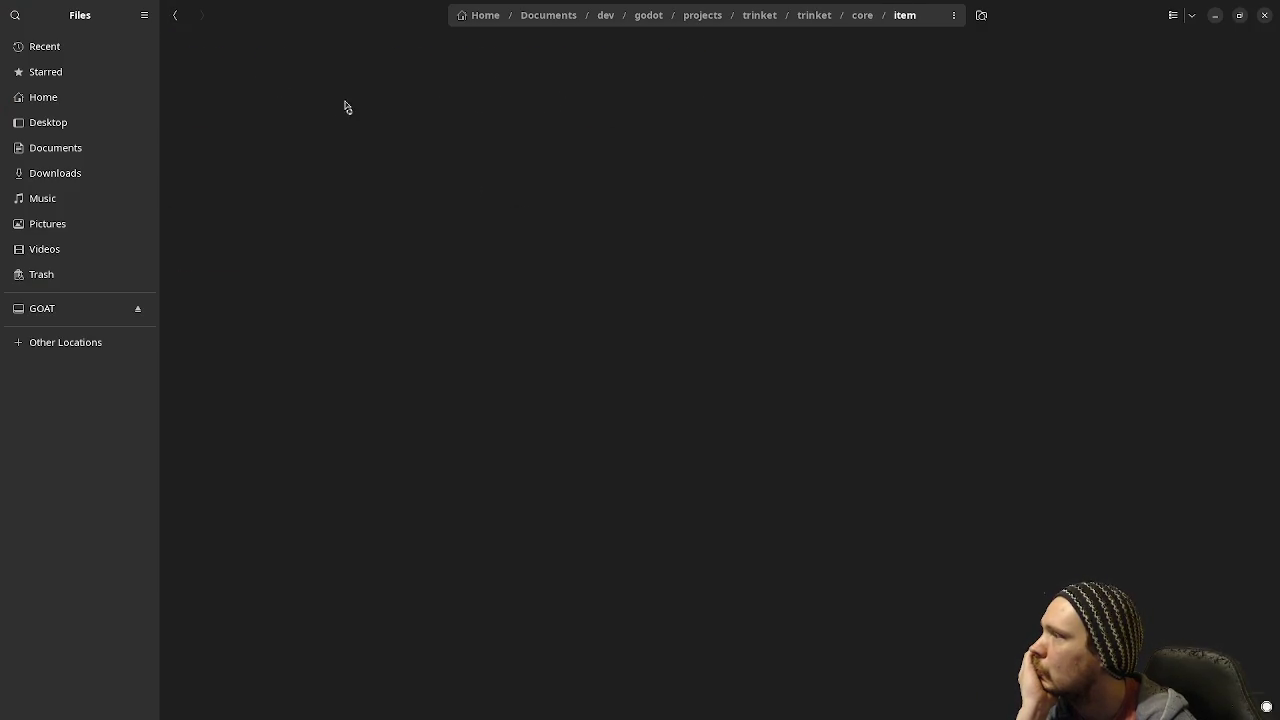
pyautogui.doubleClick(200, 70)
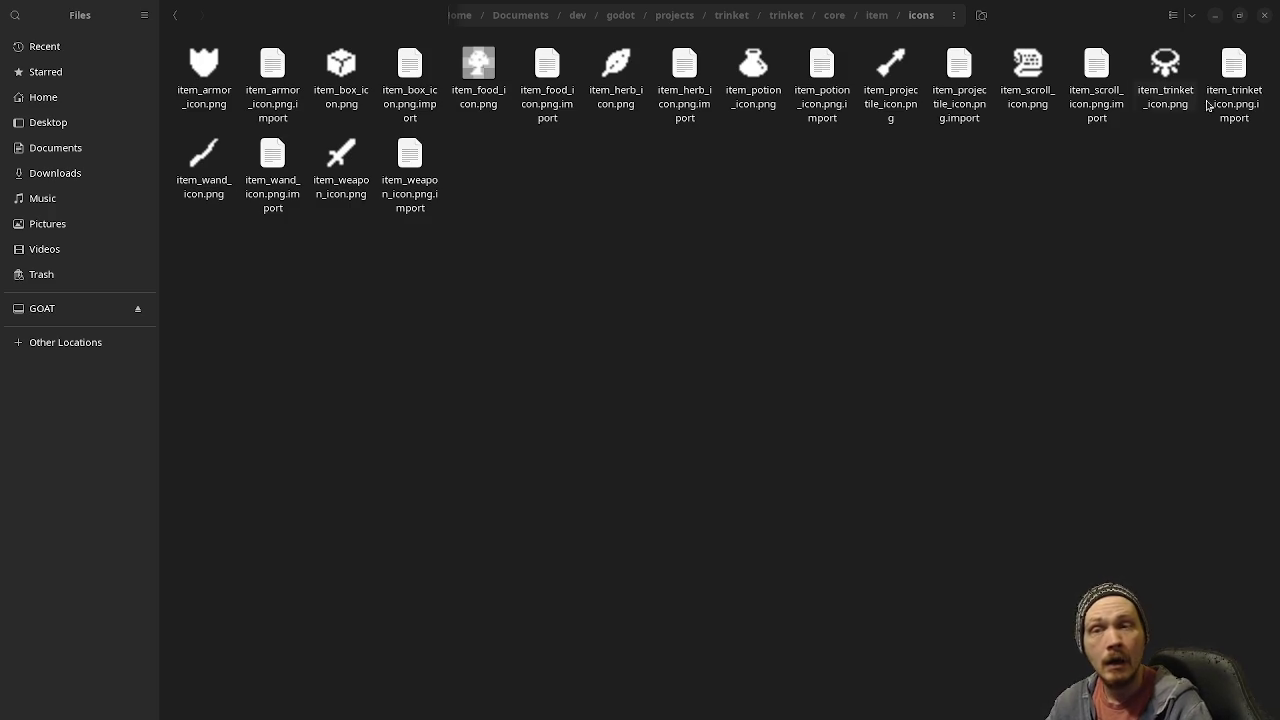
# Step: Minimize Files and open Project Settings from Godot's Project menu
pyautogui.click(1215, 17)
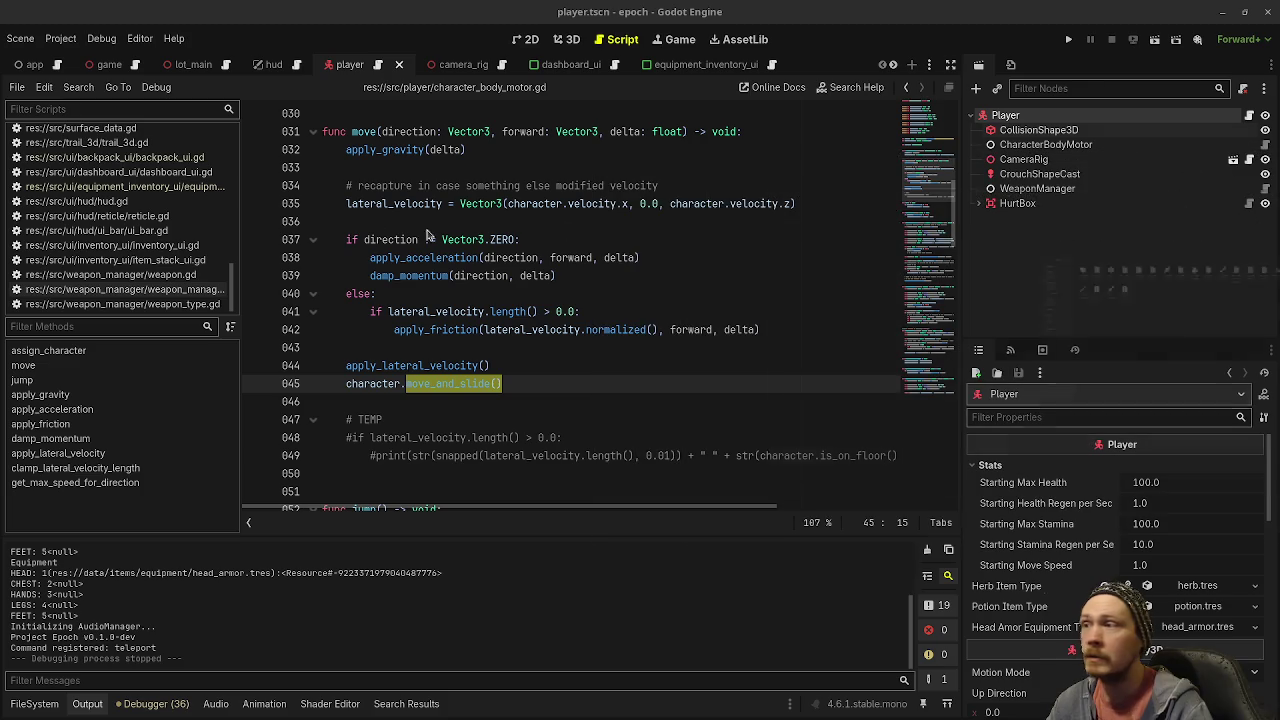
pyautogui.click(60, 38)
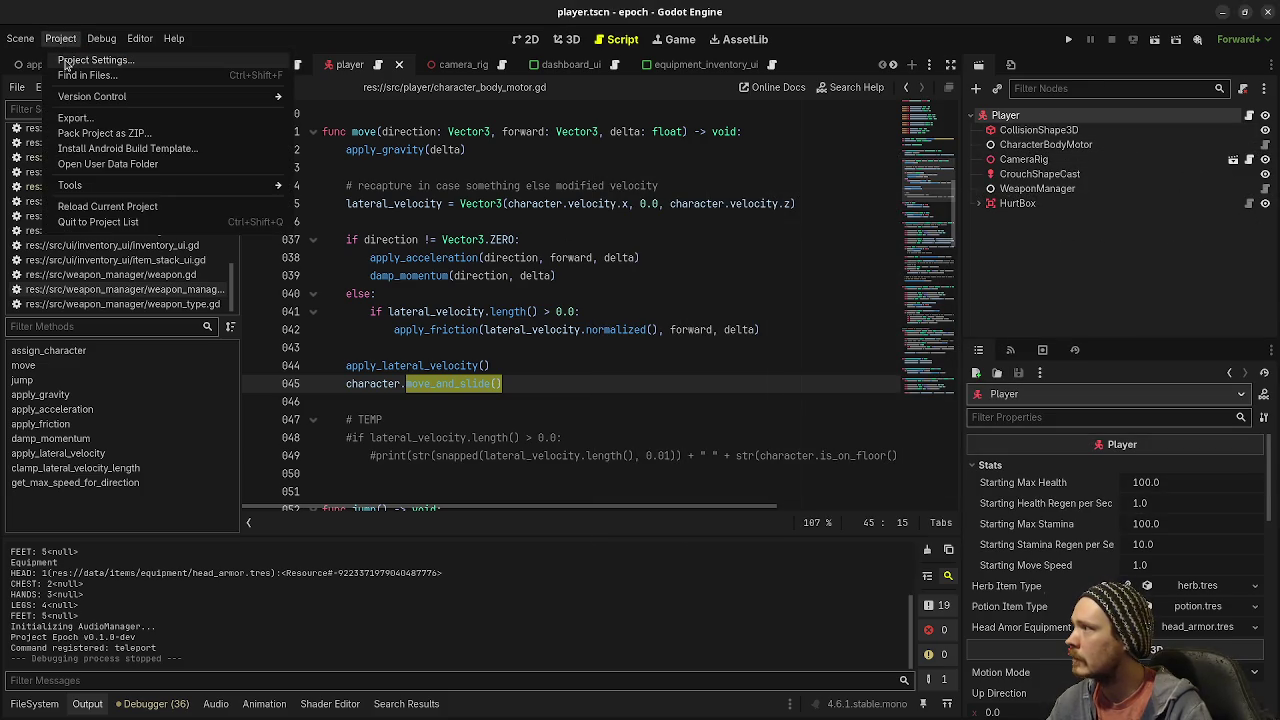
pyautogui.click(66, 62)
# Step: Review Physics > Jolt Physics 3D settings, including Baumgarte Stabilization Factor and Limits, then close the dialog
pyautogui.scroll(-10, 308, 388)
pyautogui.scroll(-10, 308, 388)
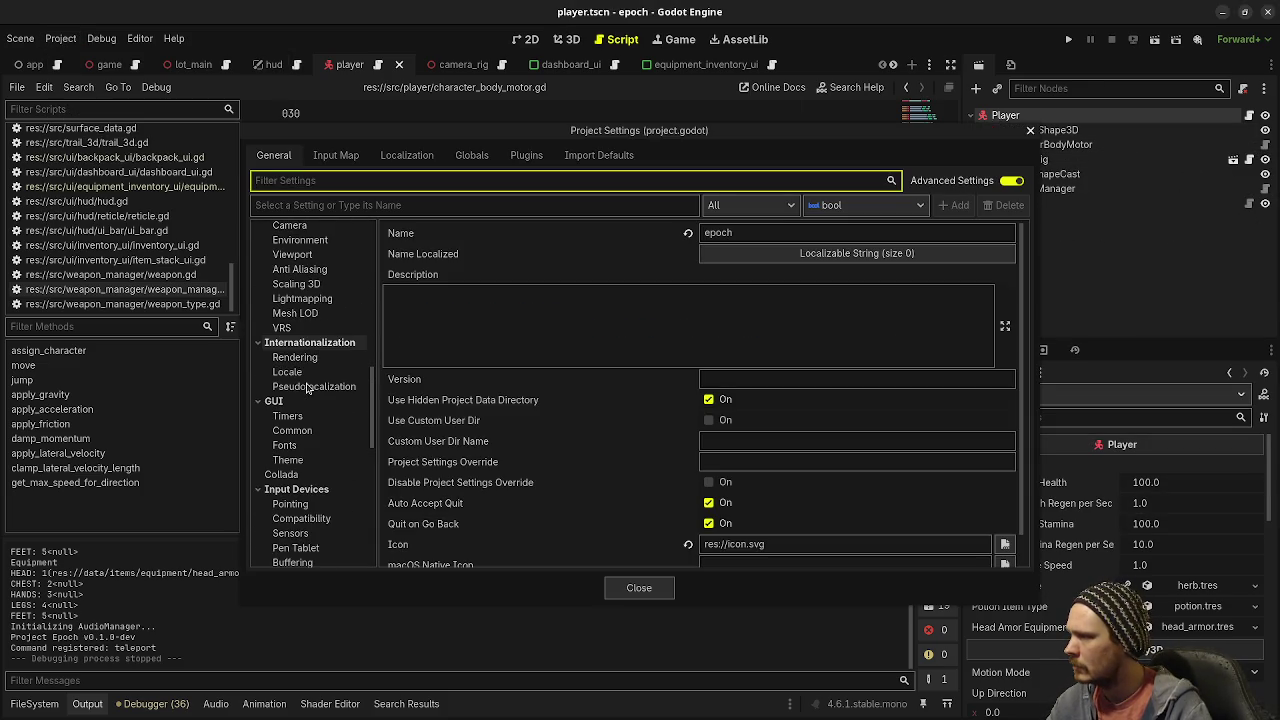
pyautogui.scroll(-6, 308, 392)
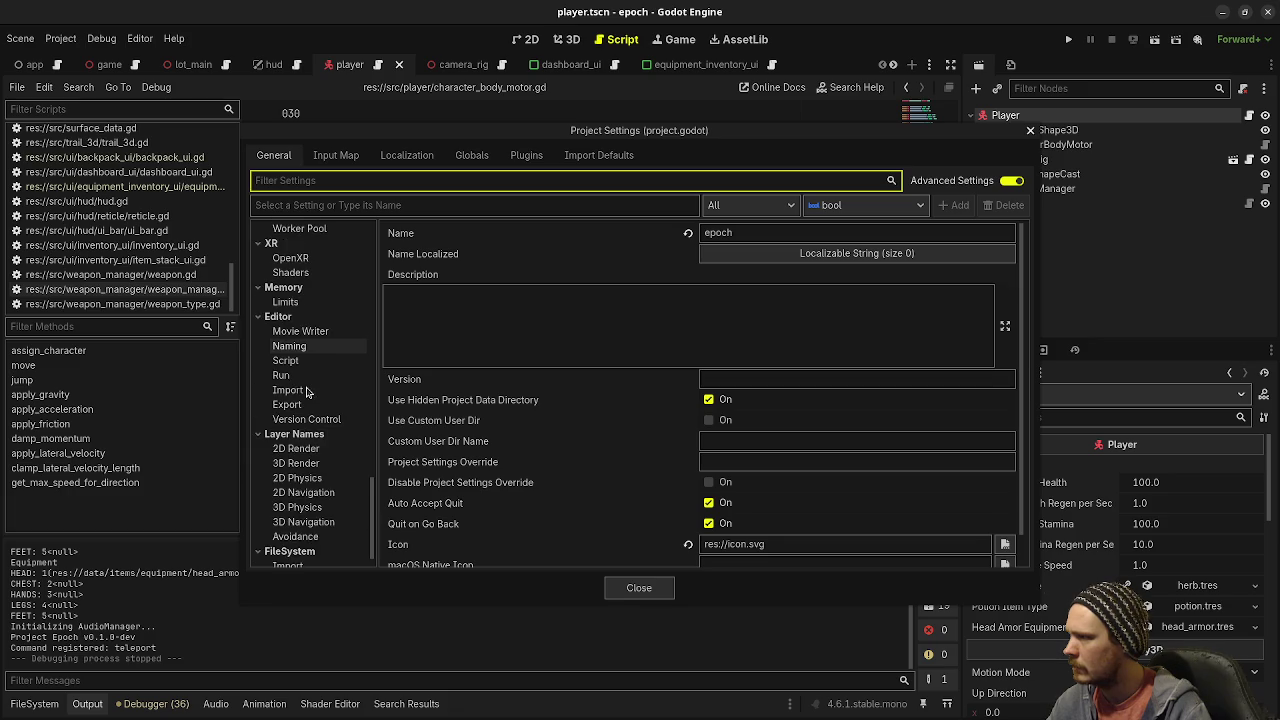
pyautogui.scroll(15, 308, 422)
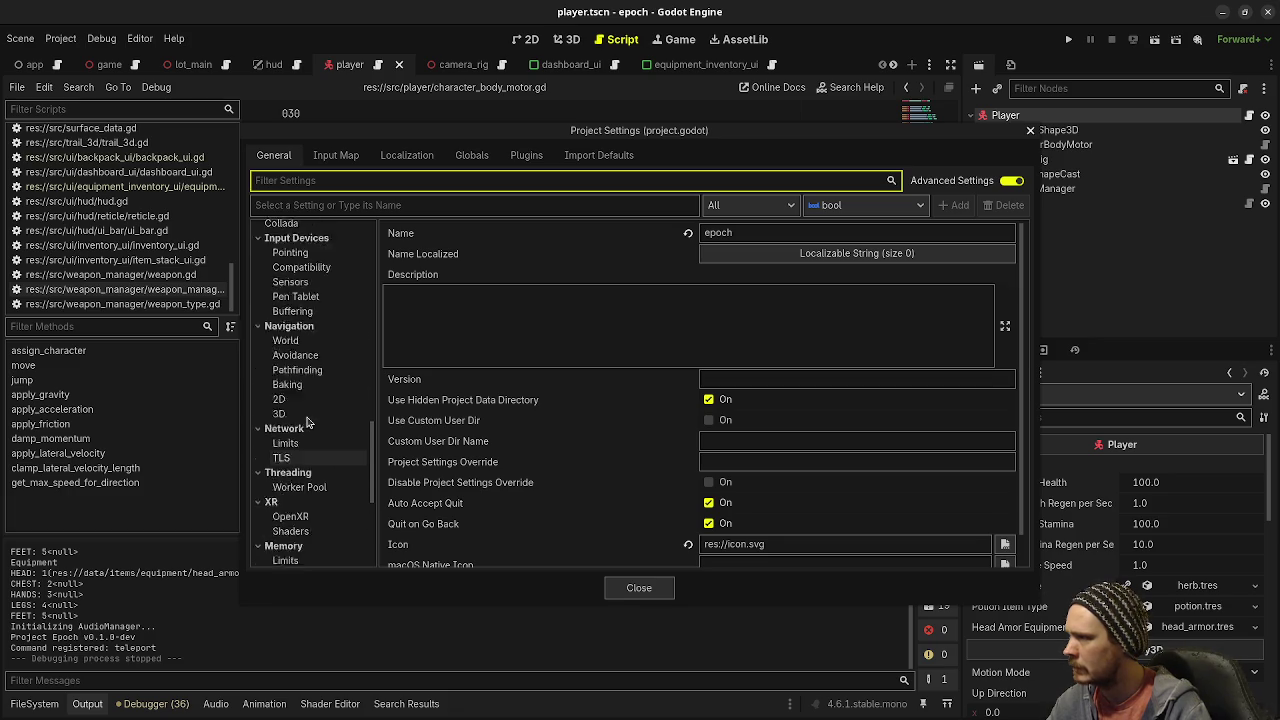
pyautogui.scroll(4, 308, 422)
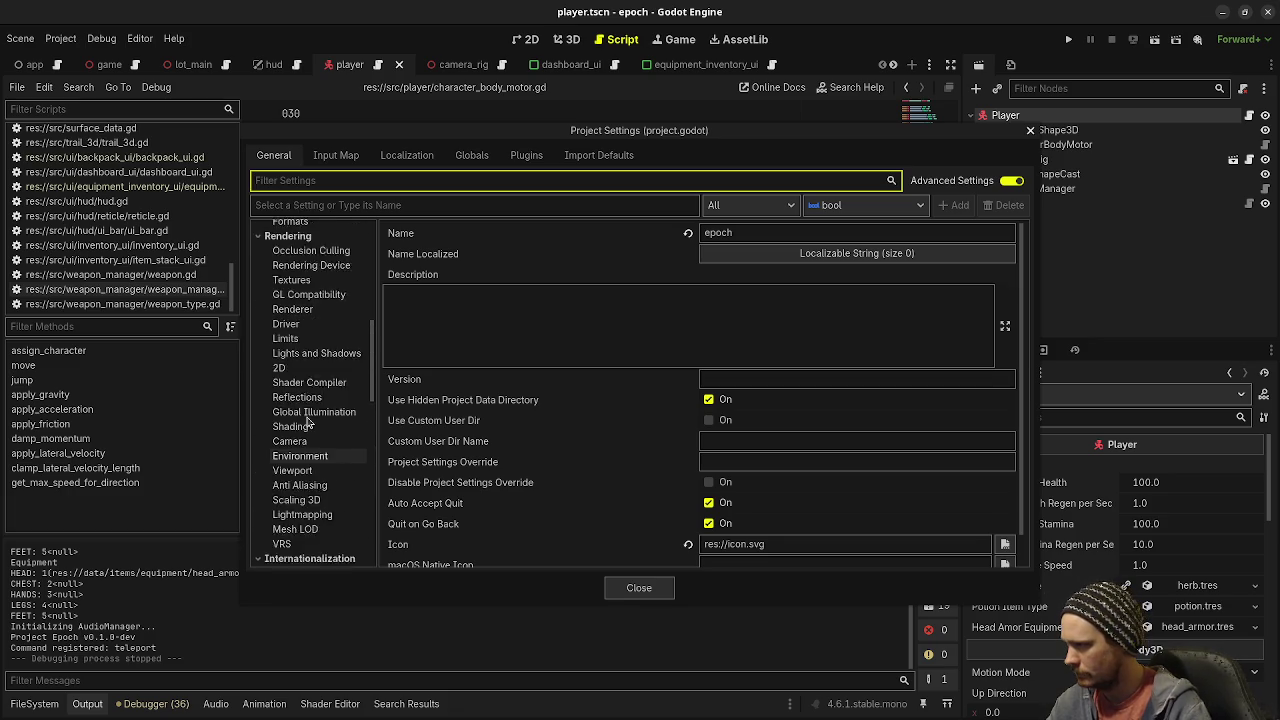
pyautogui.scroll(5, 308, 422)
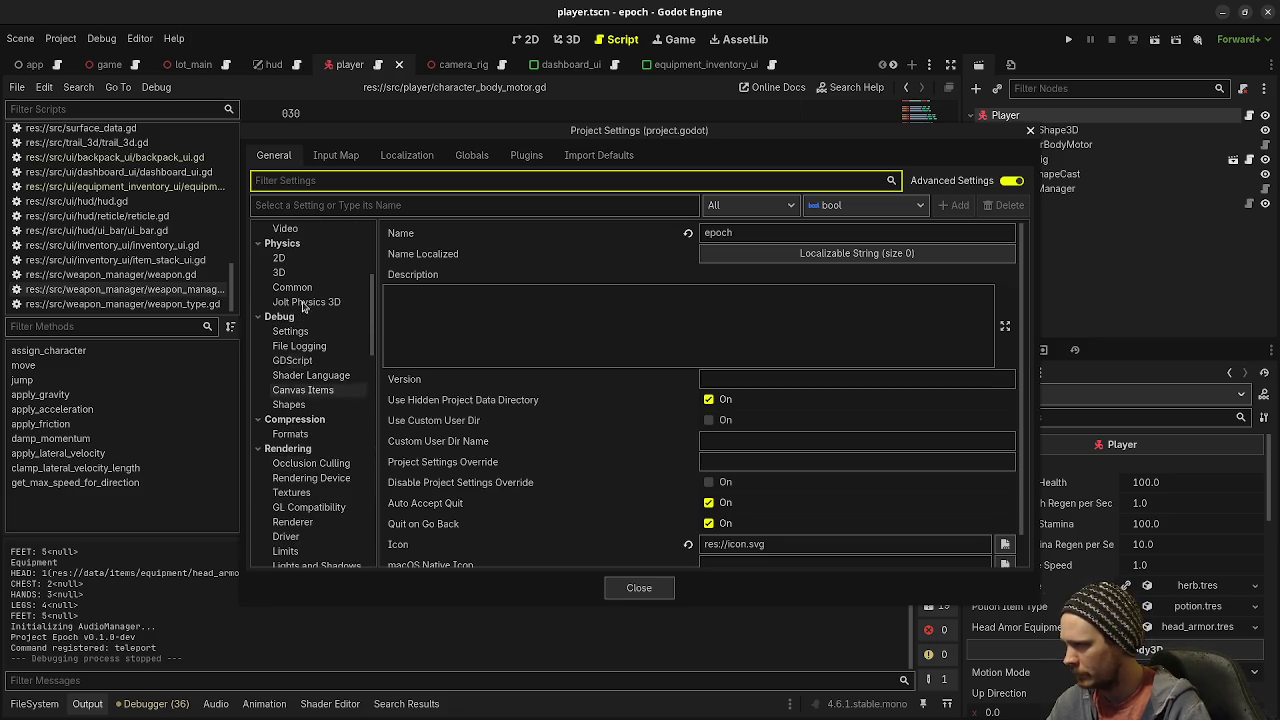
pyautogui.click(284, 273)
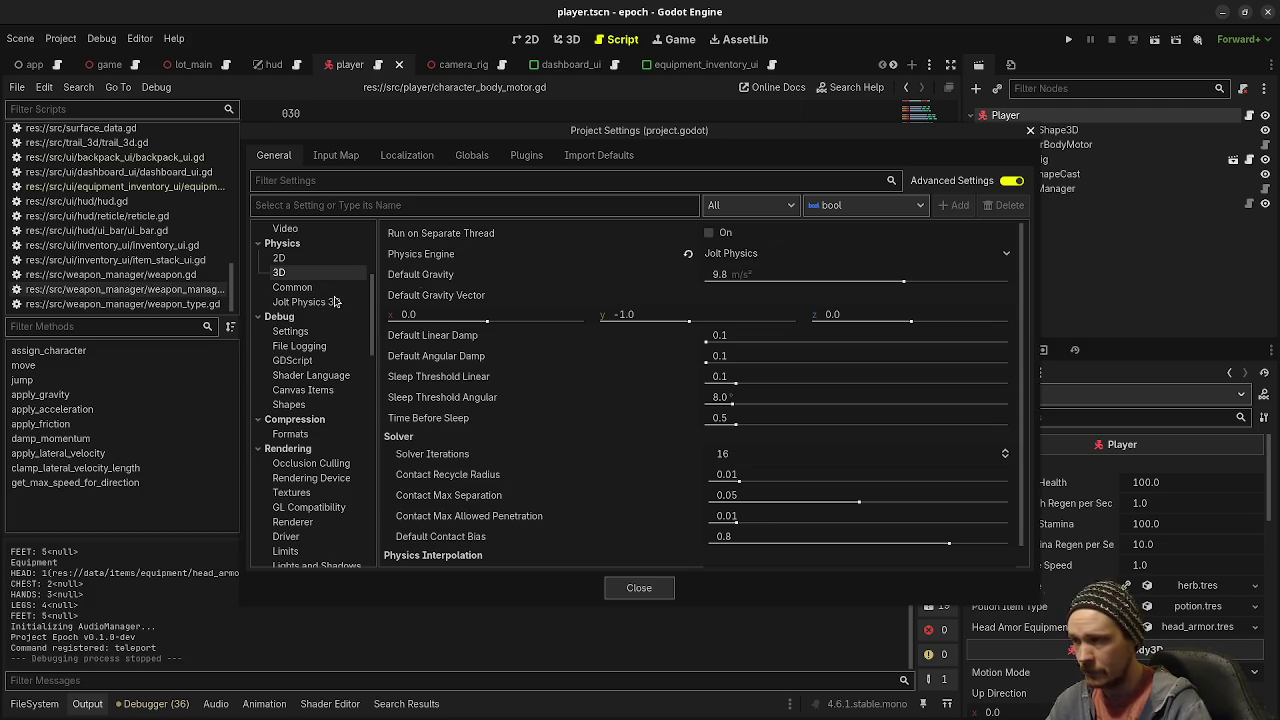
pyautogui.click(312, 305)
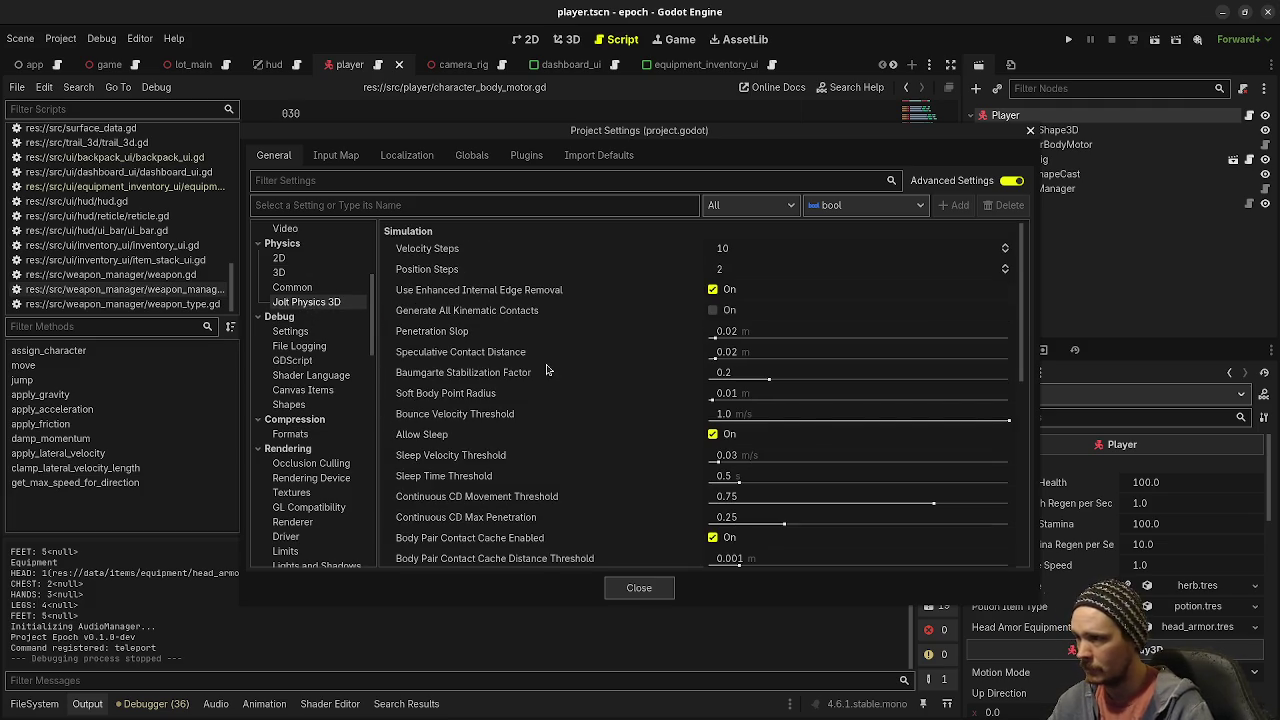
pyautogui.moveTo(547, 367)
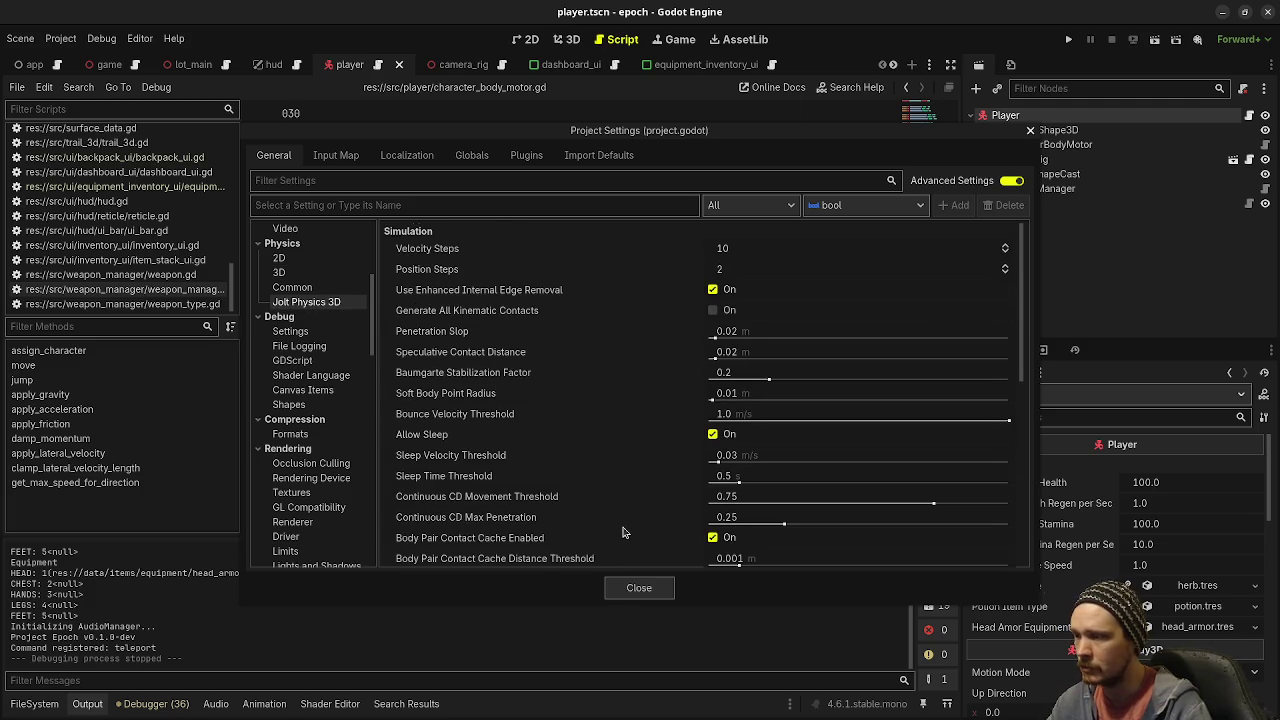
pyautogui.scroll(-8, 622, 532)
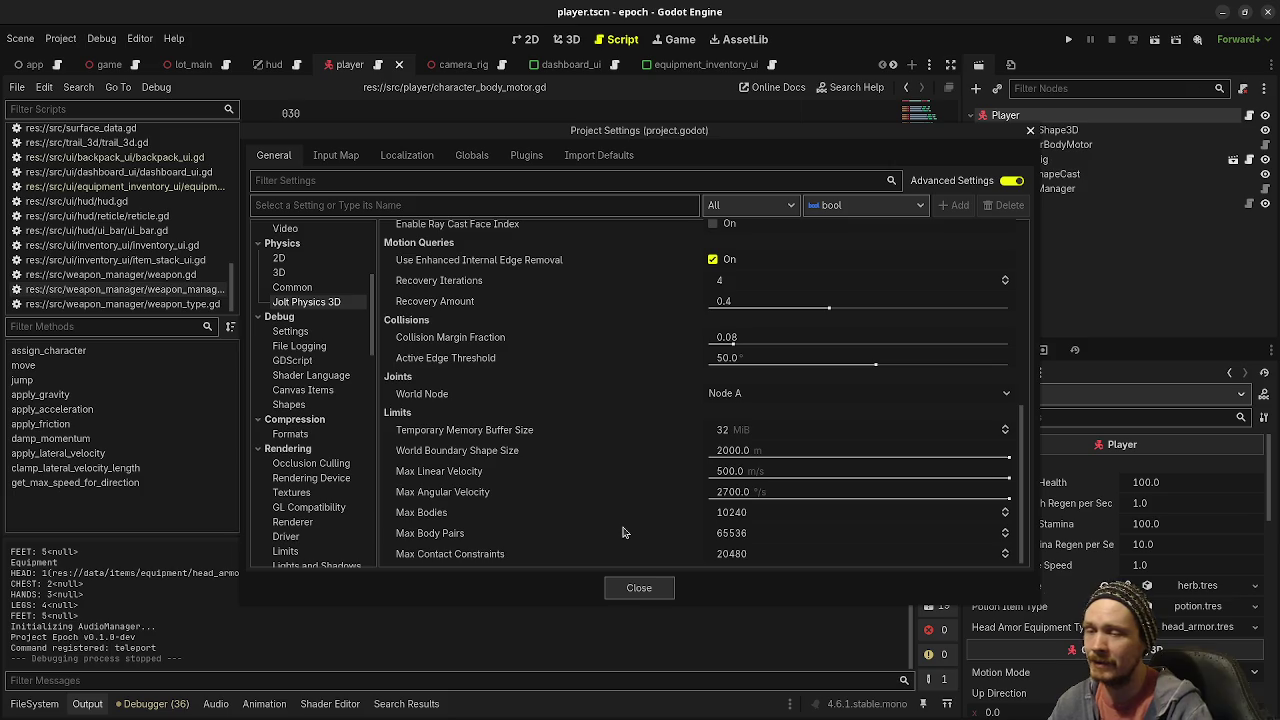
pyautogui.click(638, 589)
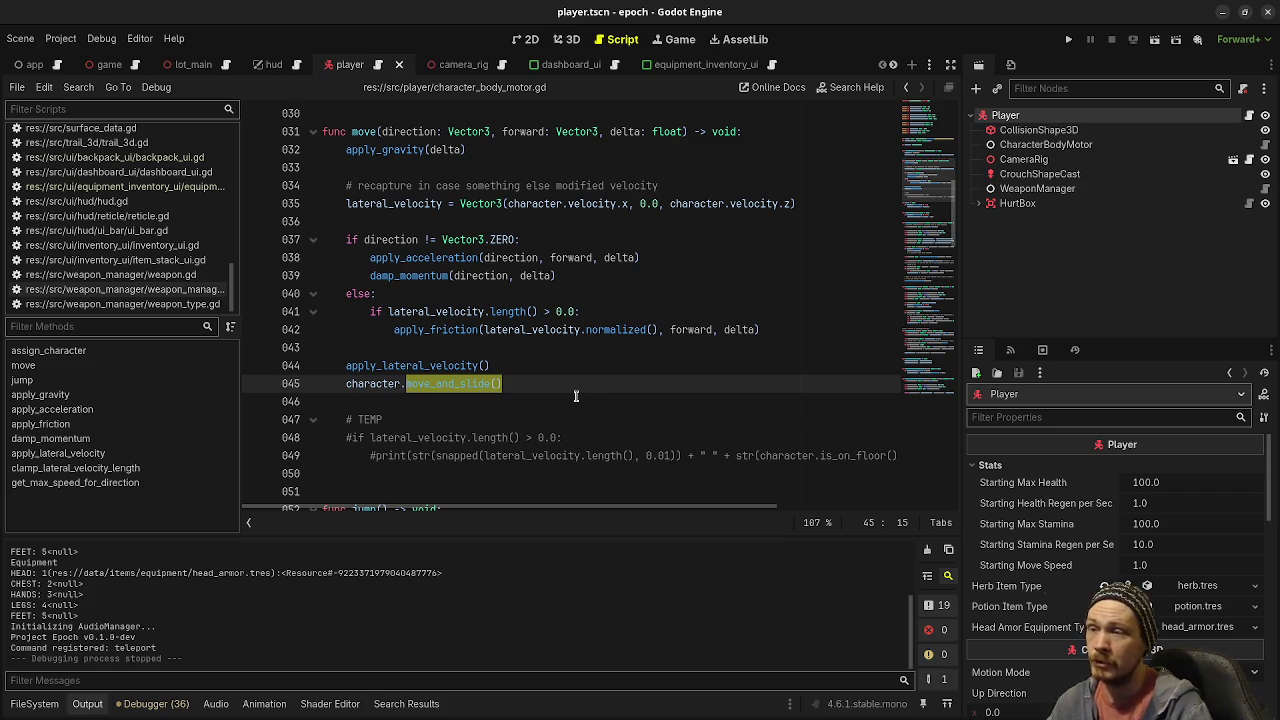
# Step: Select the move_and_slide() call on line 45, then run the project for a playtest
pyautogui.click(497, 384)
pyautogui.moveTo(501, 384); pyautogui.dragTo(405, 384)
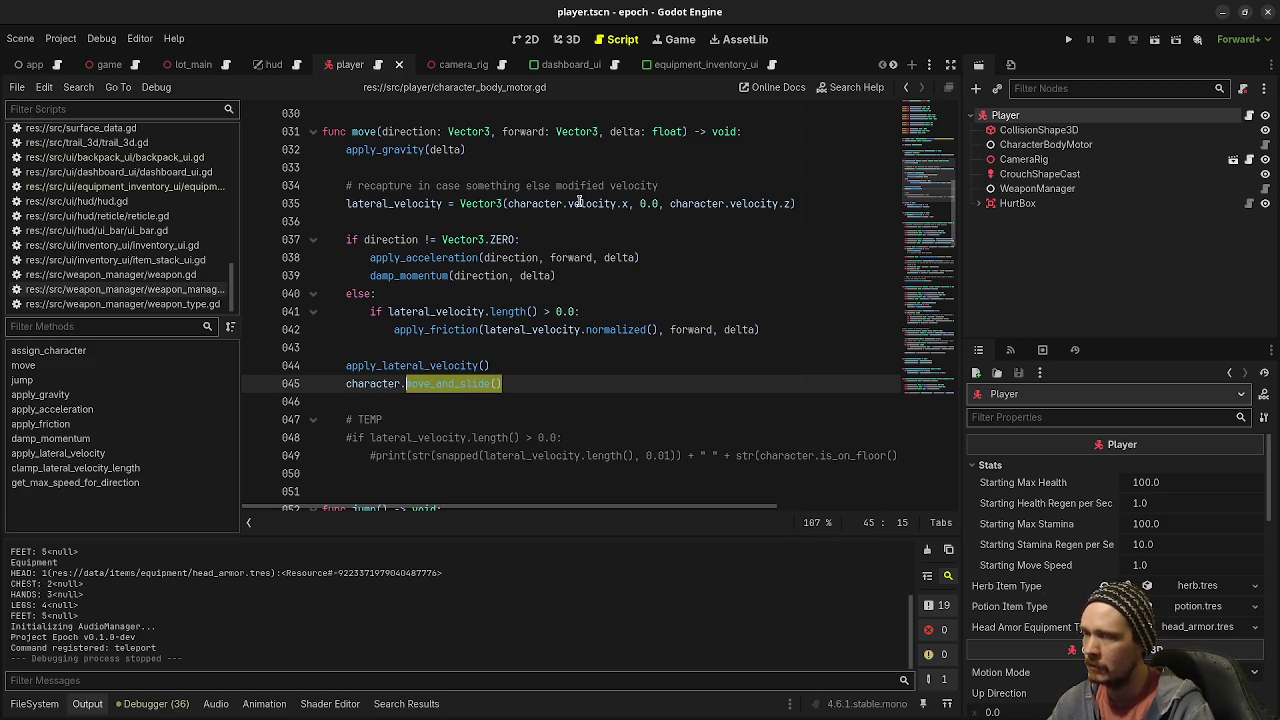
pyautogui.moveTo(583, 203)
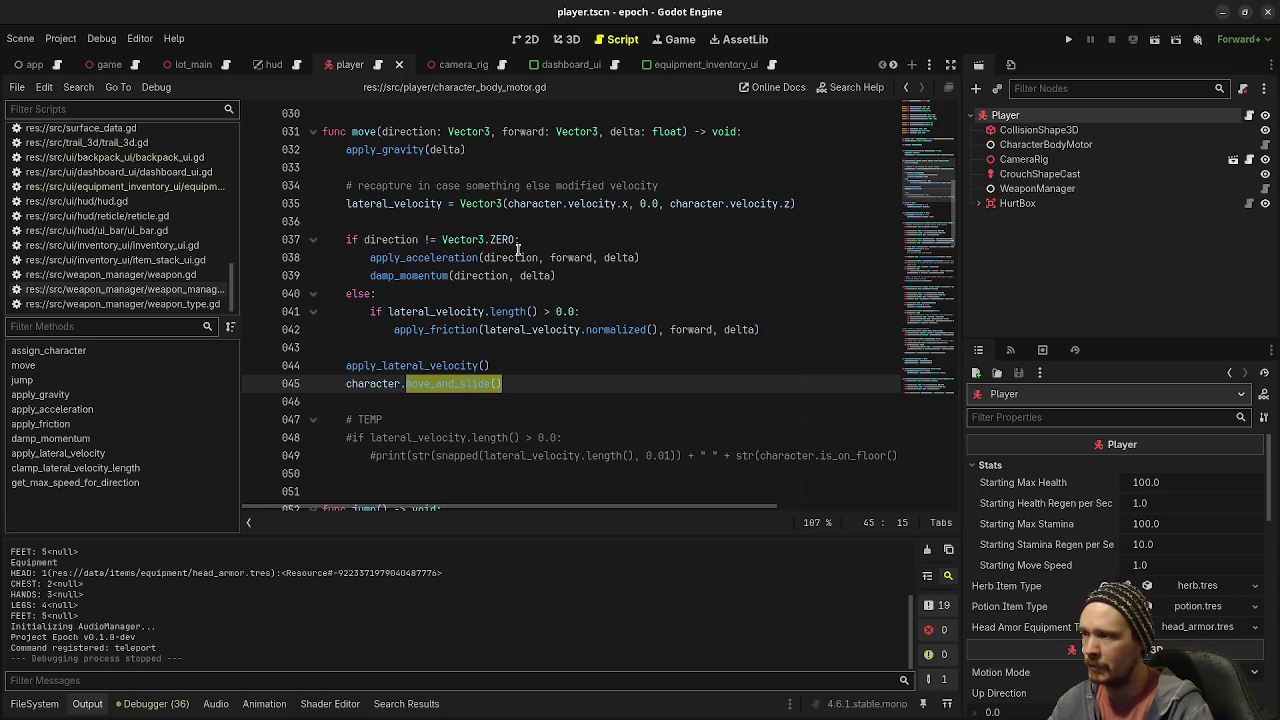
pyautogui.moveTo(530, 383); pyautogui.dragTo(406, 384)
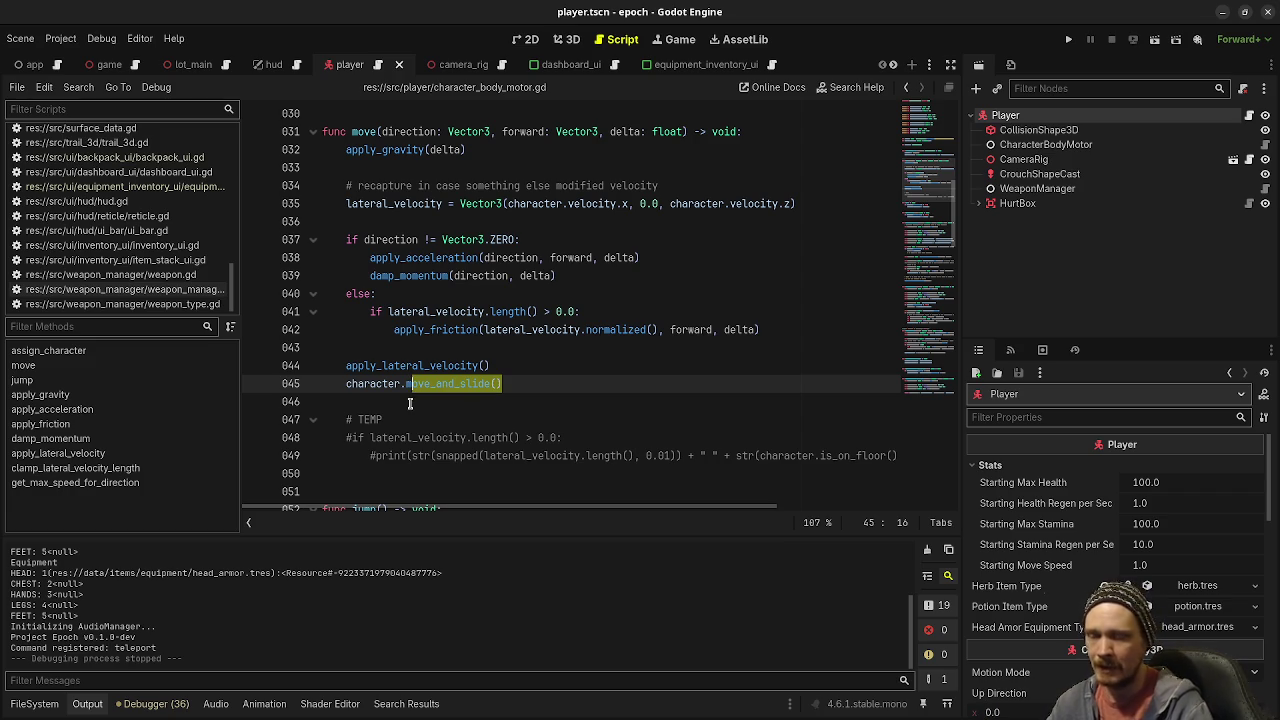
pyautogui.click(497, 385)
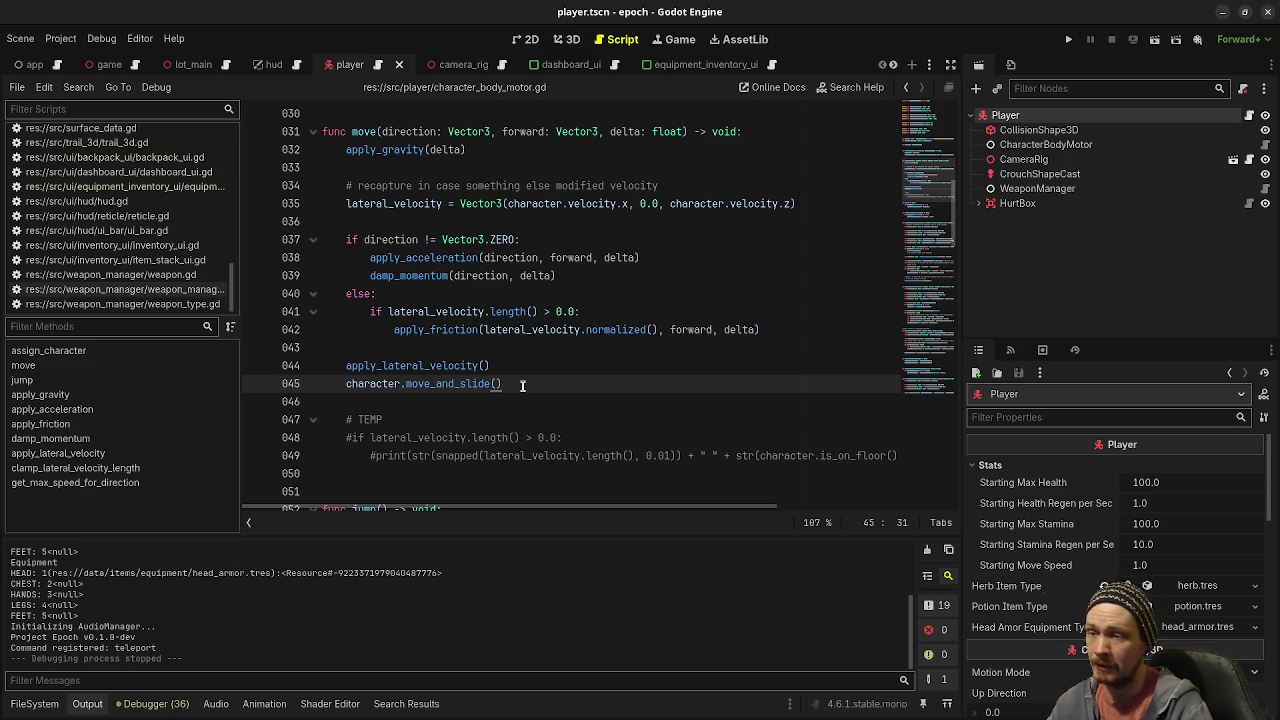
pyautogui.moveTo(504, 384); pyautogui.dragTo(400, 384)
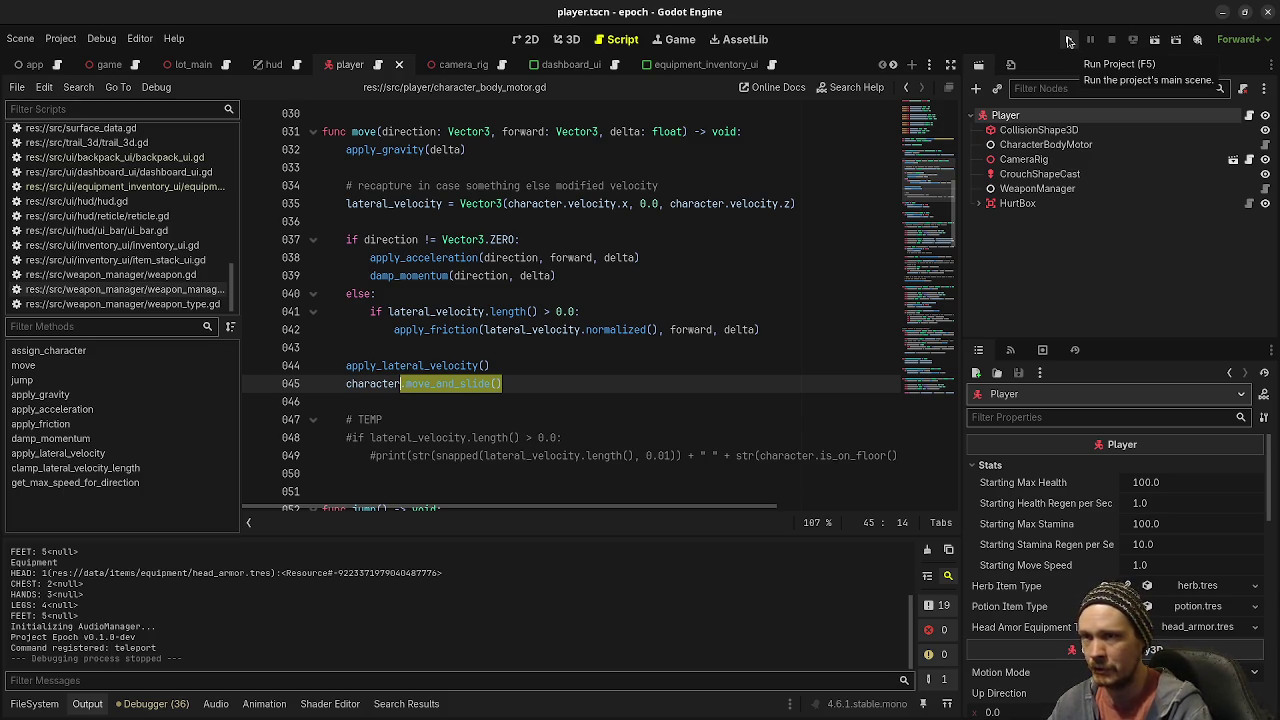
pyautogui.click(1068, 40)
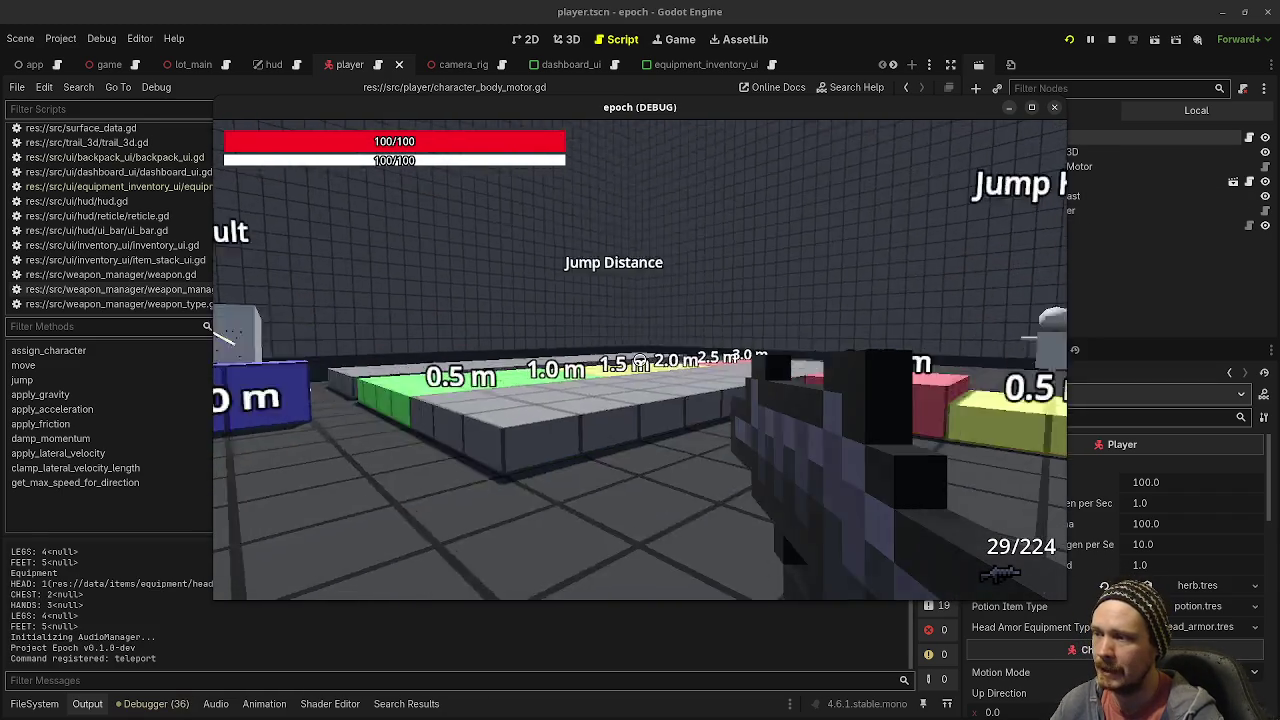
# Step: Shoot, walk onto the Vault box's 0.5 m platform, back up, and strafe around the test room
pyautogui.click(640, 360)
pyautogui.press('w')
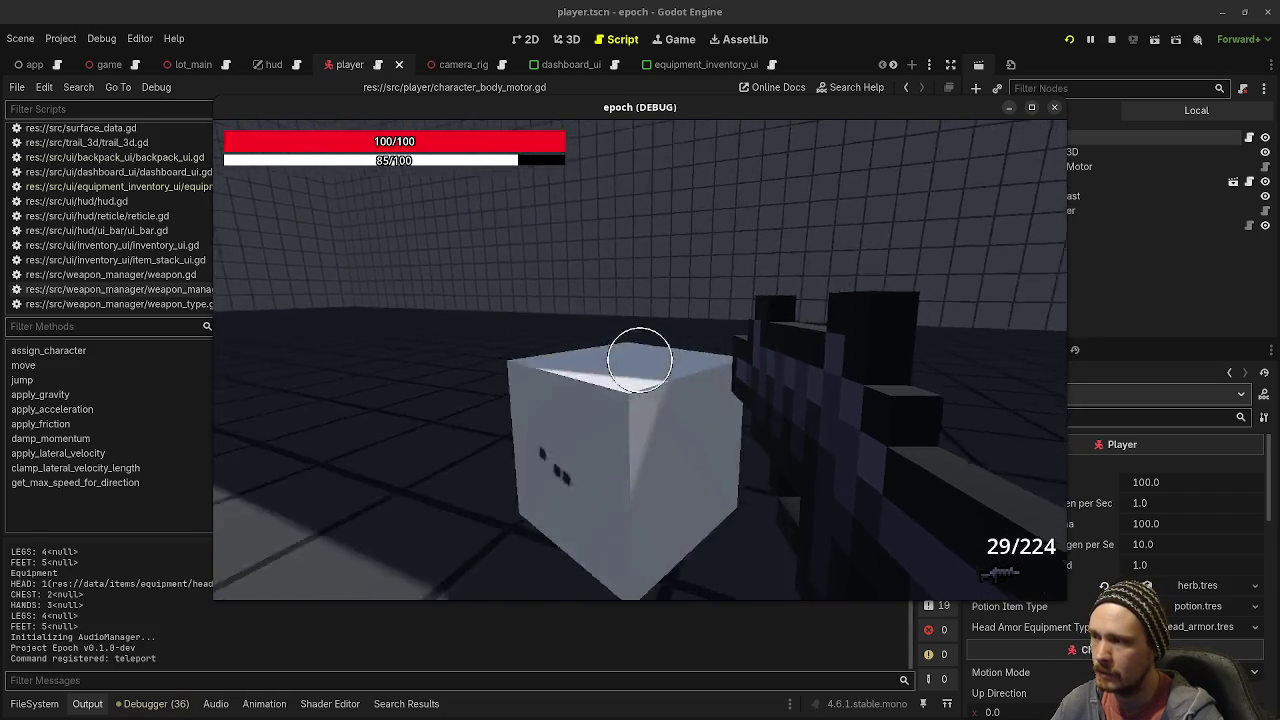
pyautogui.press('w')
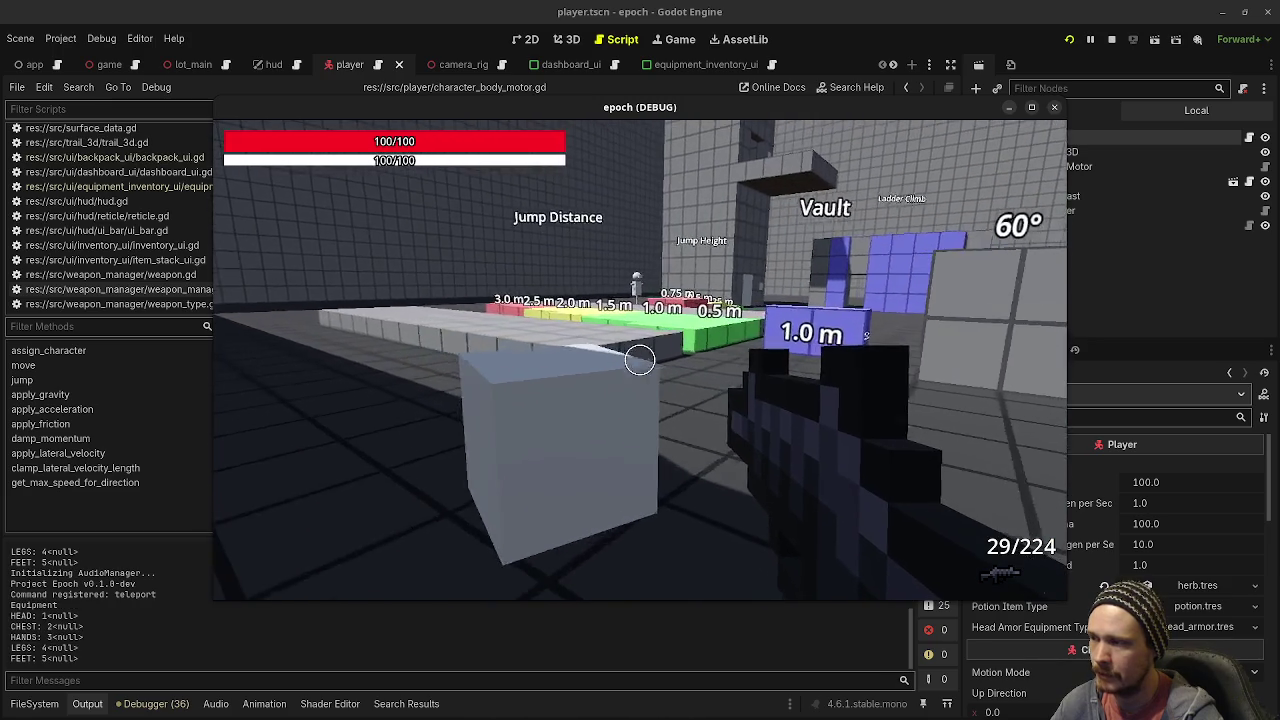
pyautogui.press('w')
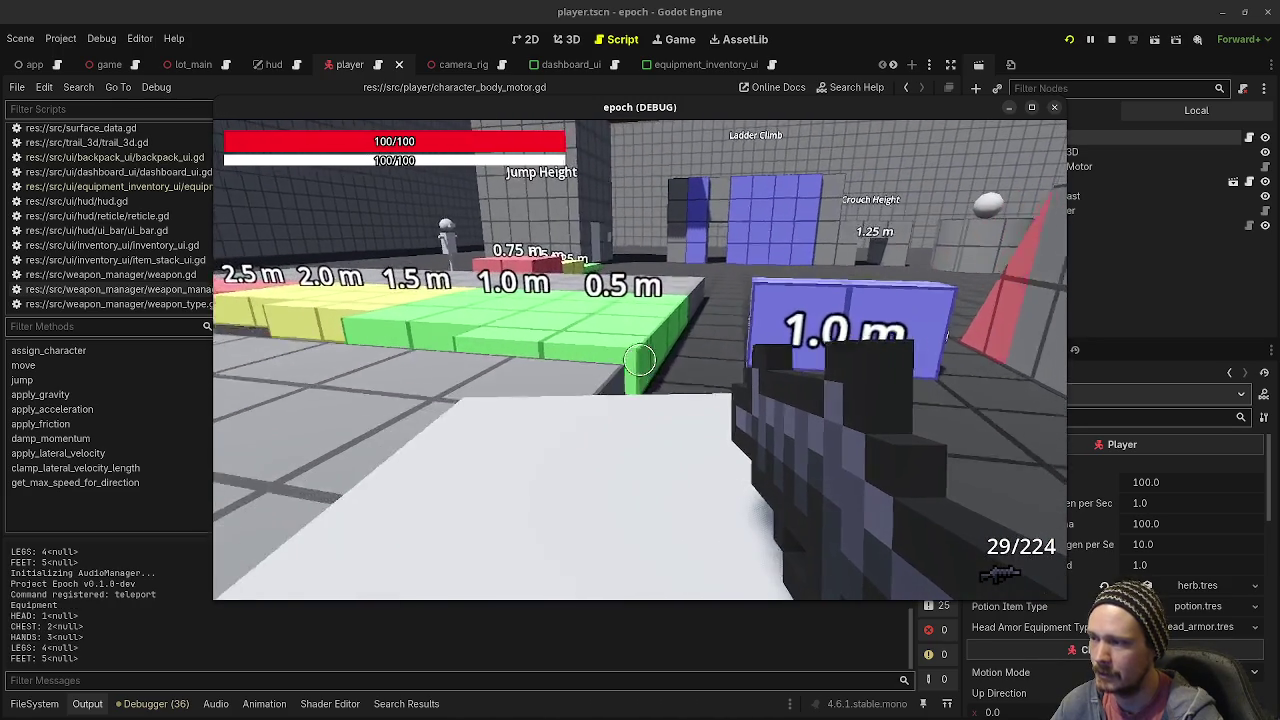
pyautogui.press('w')
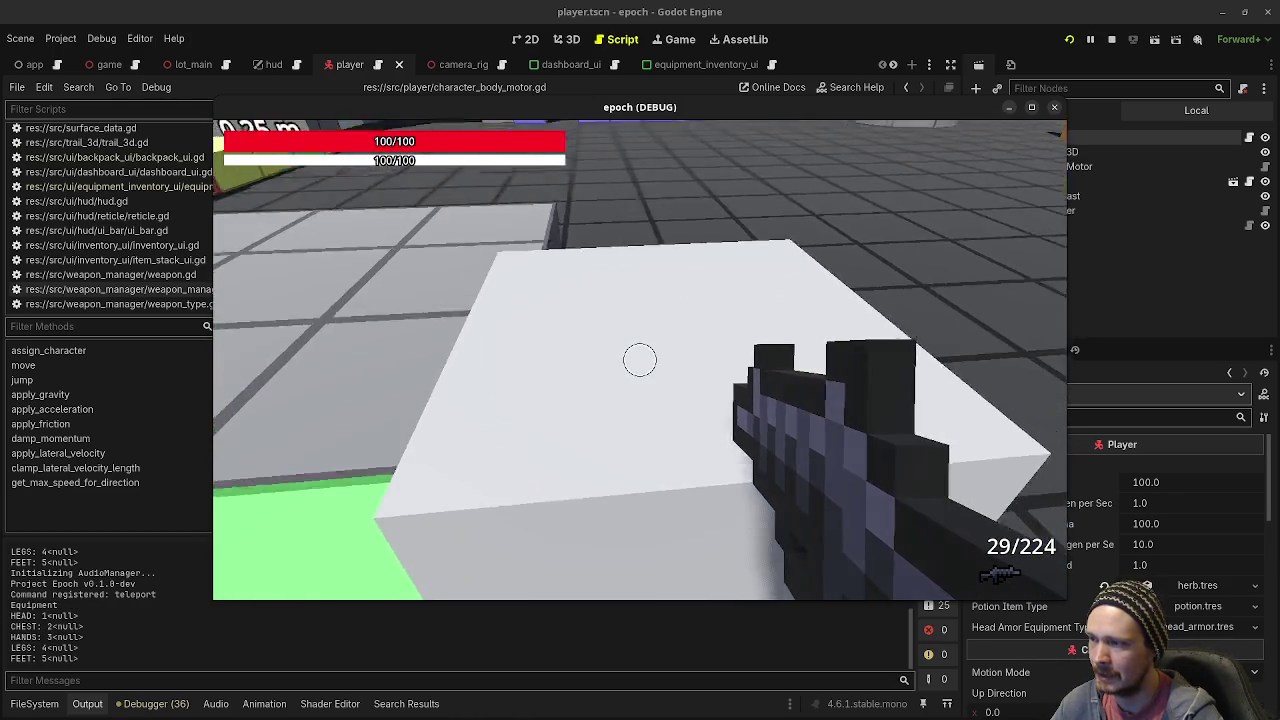
pyautogui.press('s')
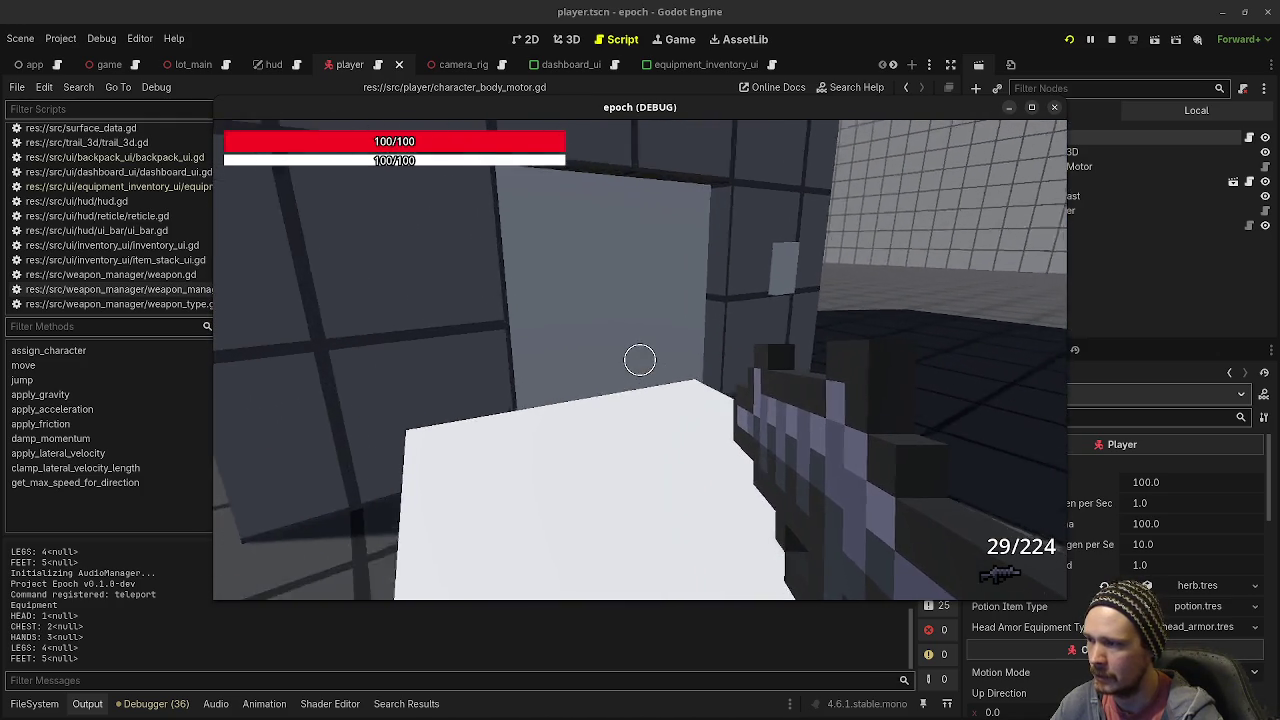
pyautogui.press('w')
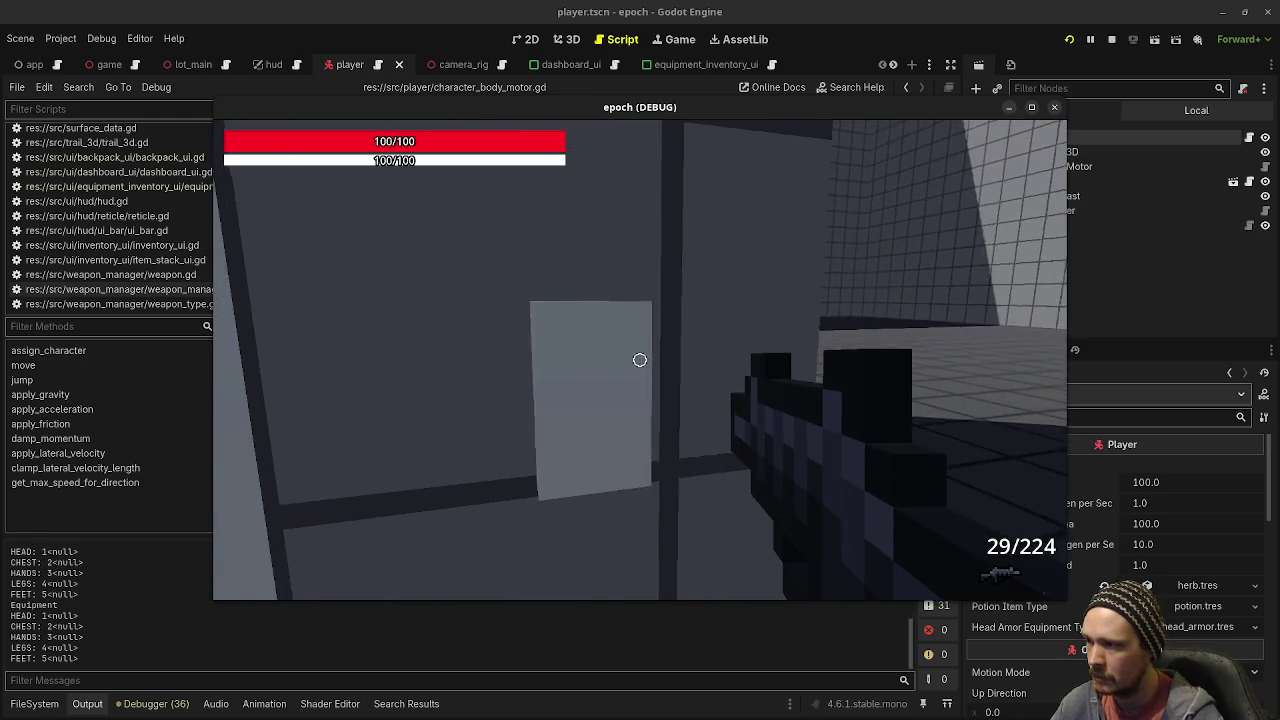
pyautogui.press('s')
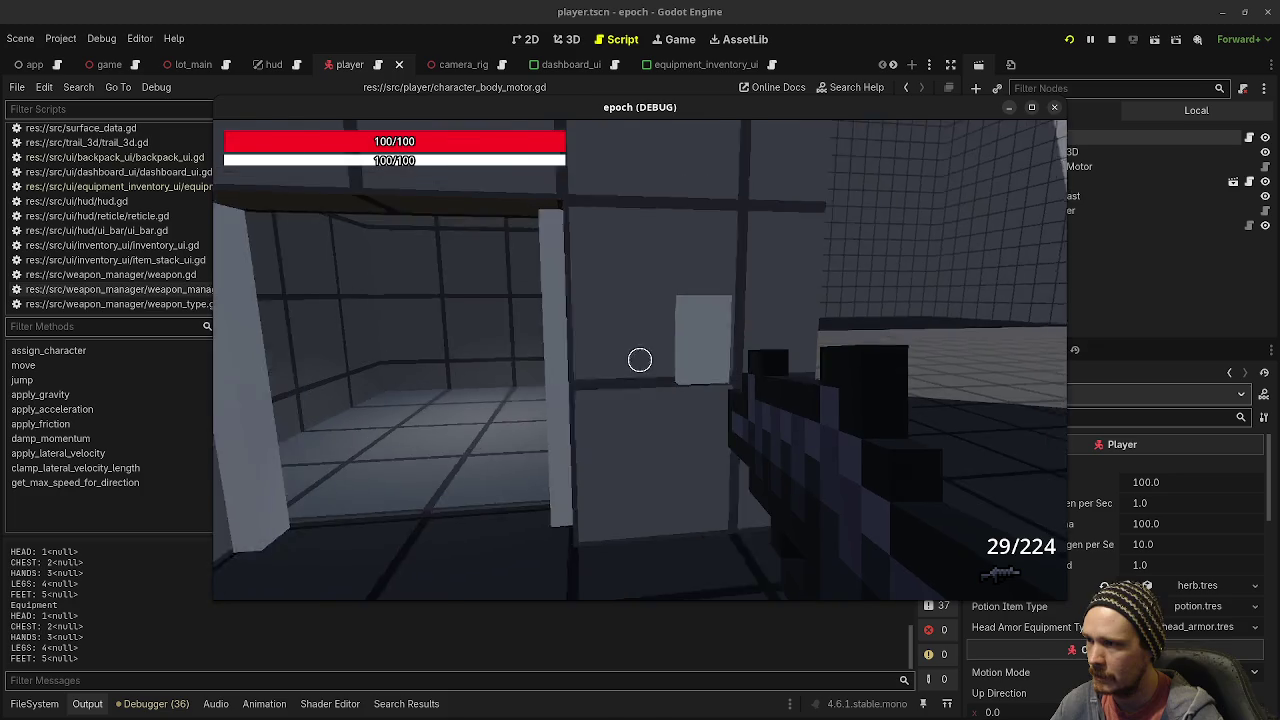
pyautogui.press('s')
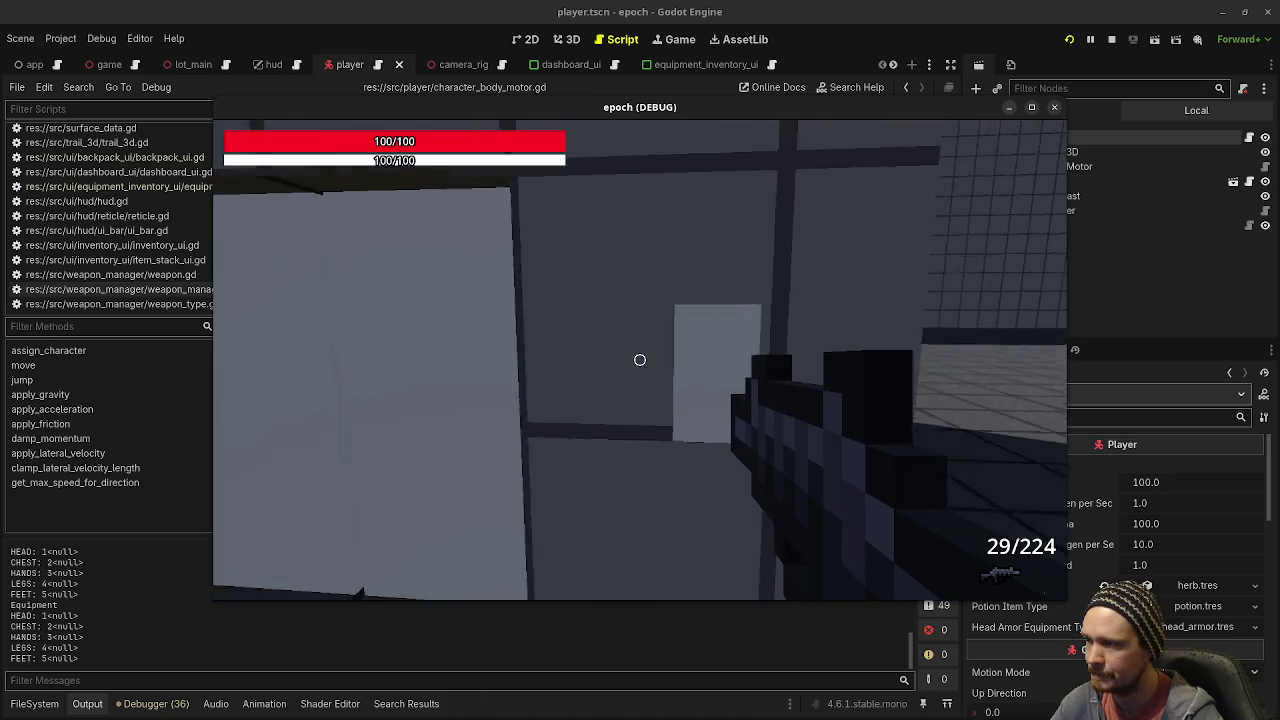
pyautogui.press('d')
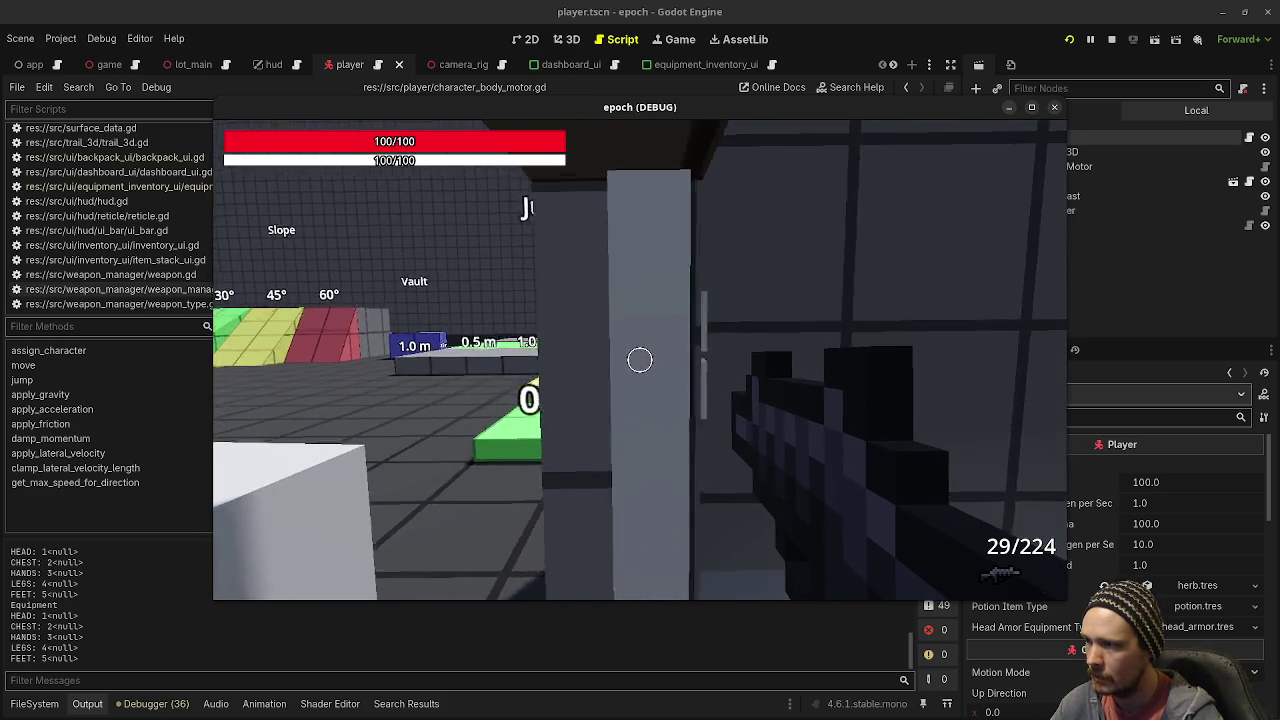
pyautogui.press('a')
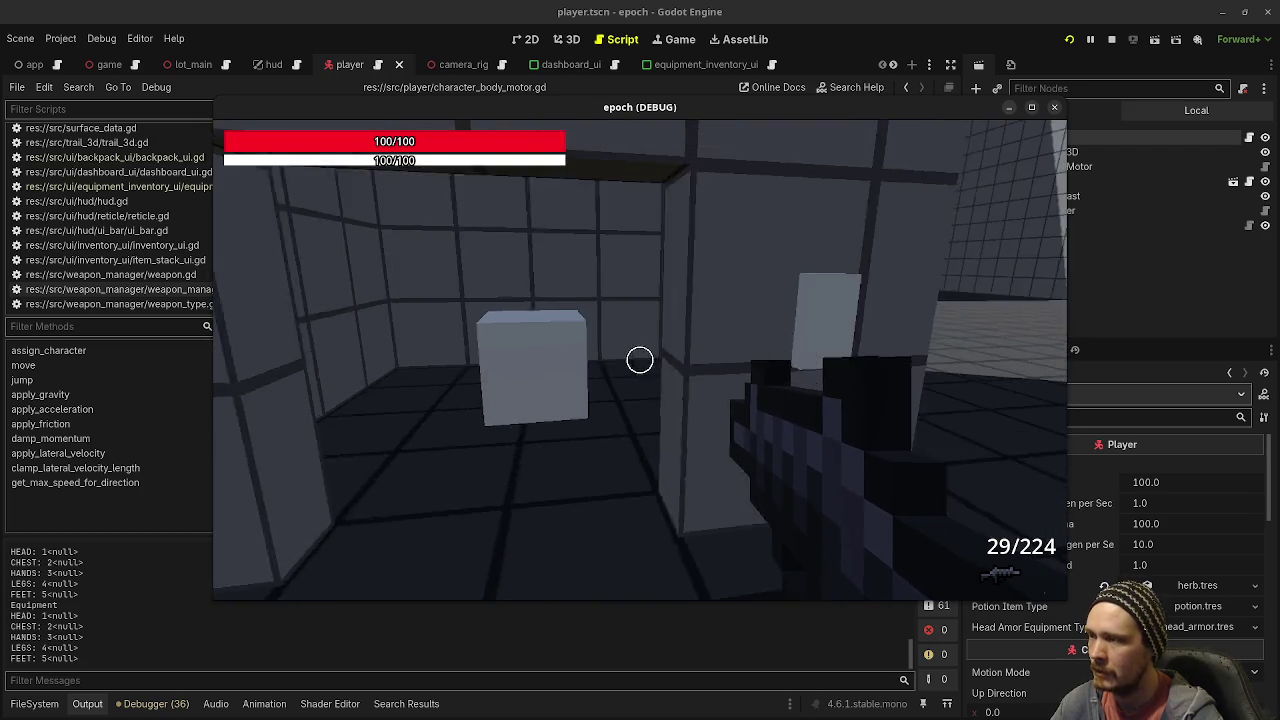
# Step: Keep moving around the wall corner and box, release the mouse with Escape, and stop the game
pyautogui.press('w')
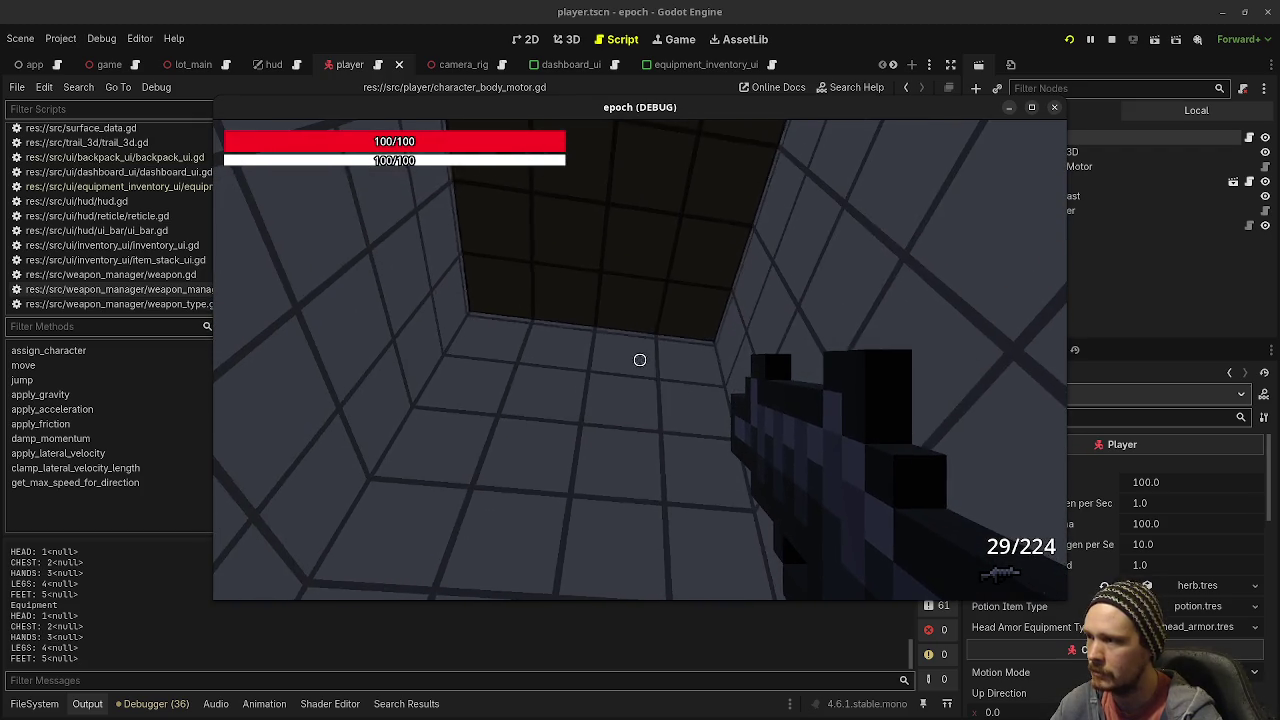
pyautogui.moveTo(640, 360)
pyautogui.press('s')
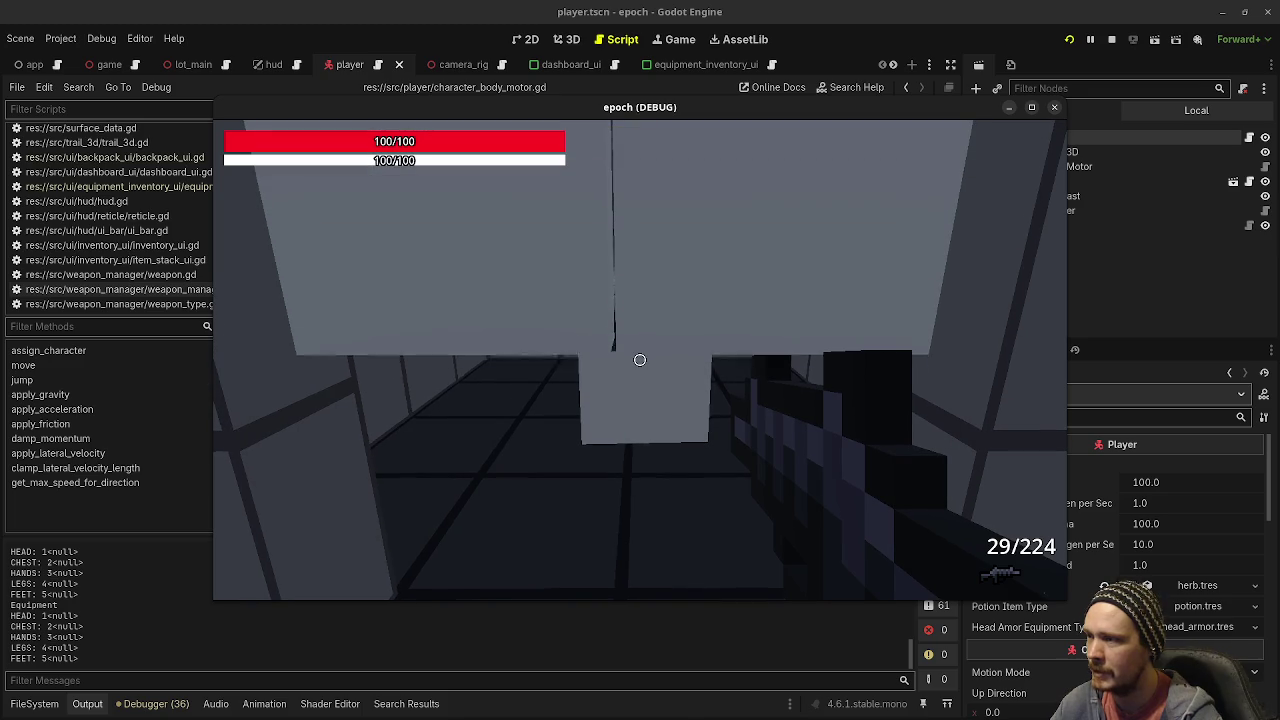
pyautogui.press('s')
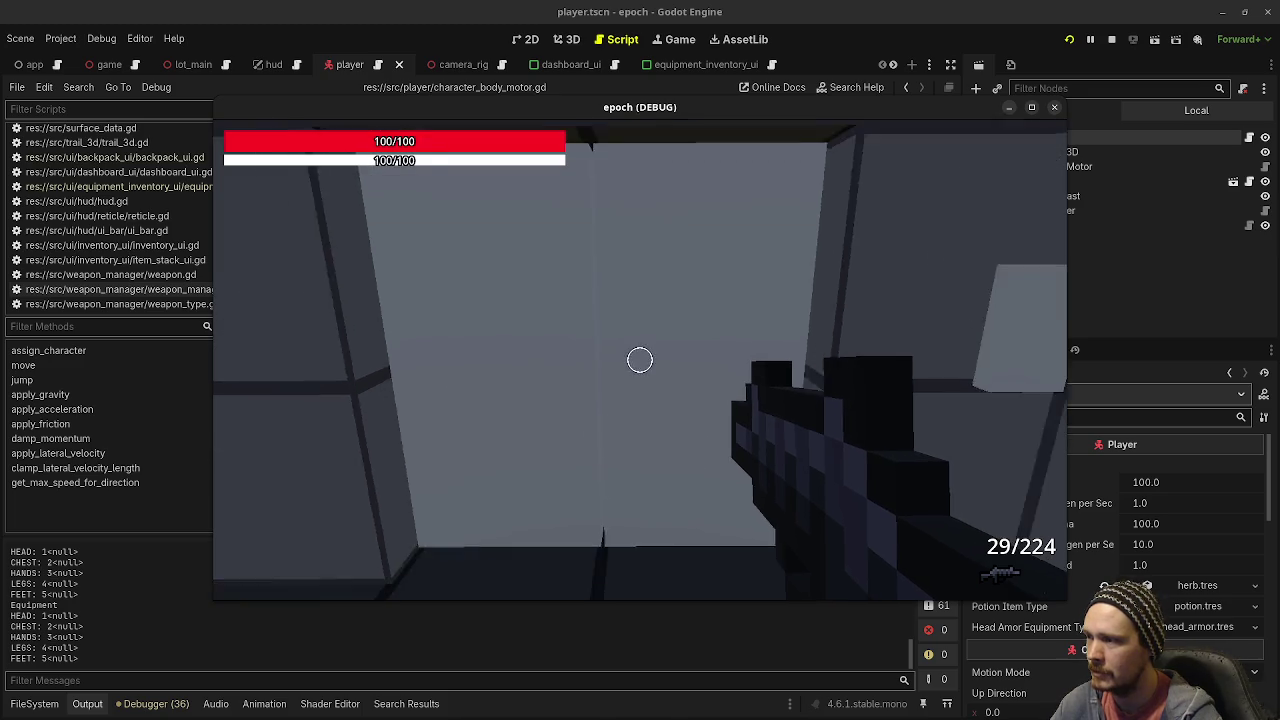
pyautogui.press('w')
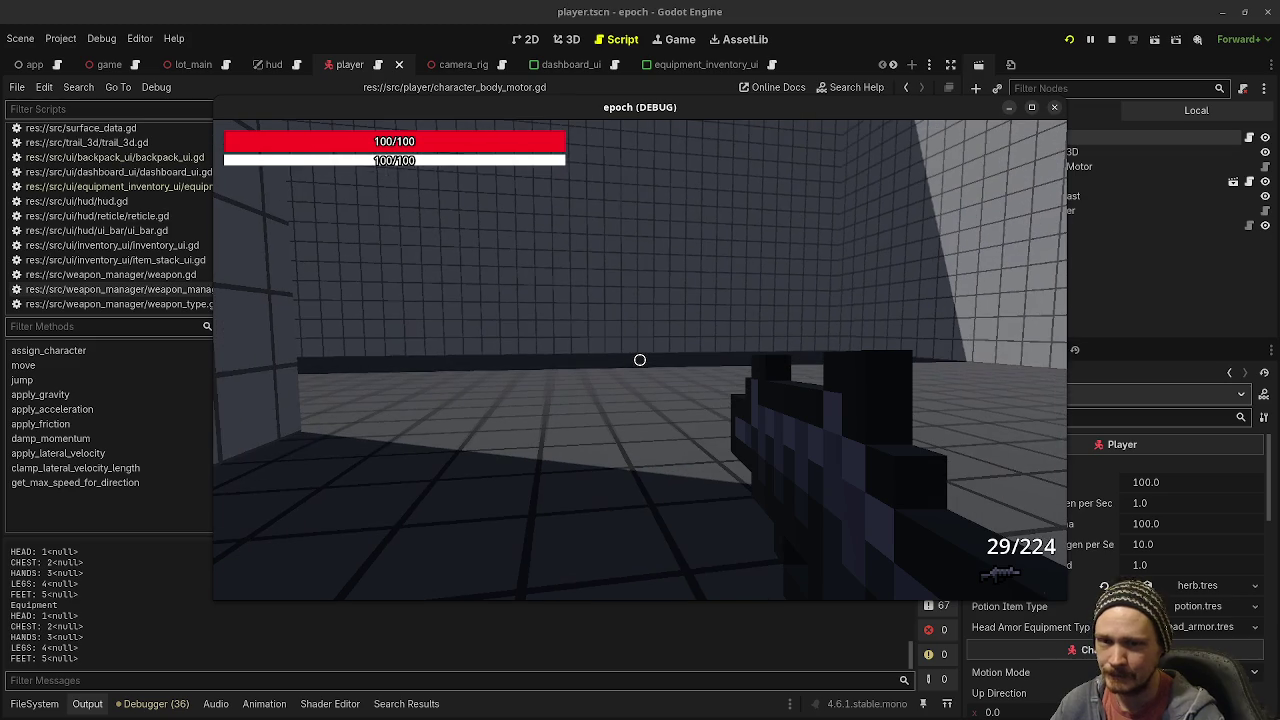
pyautogui.press('Escape')
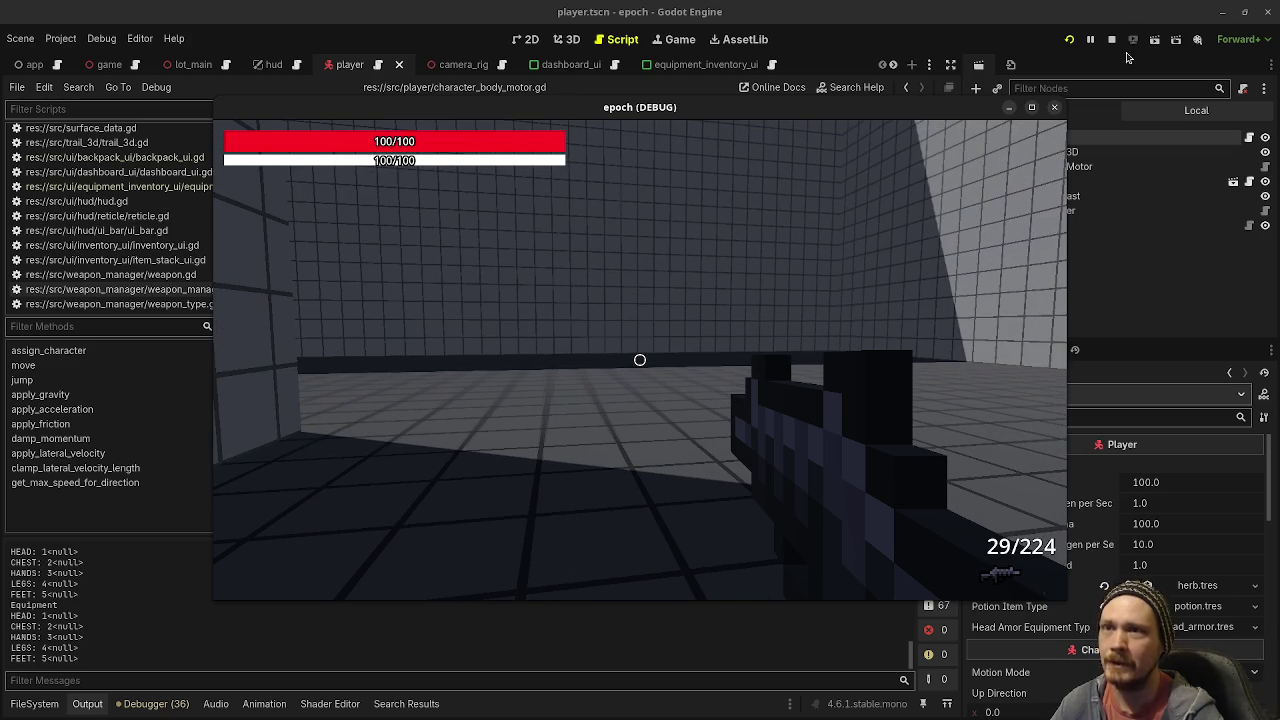
pyautogui.click(1110, 38)
pyautogui.click(1110, 38)
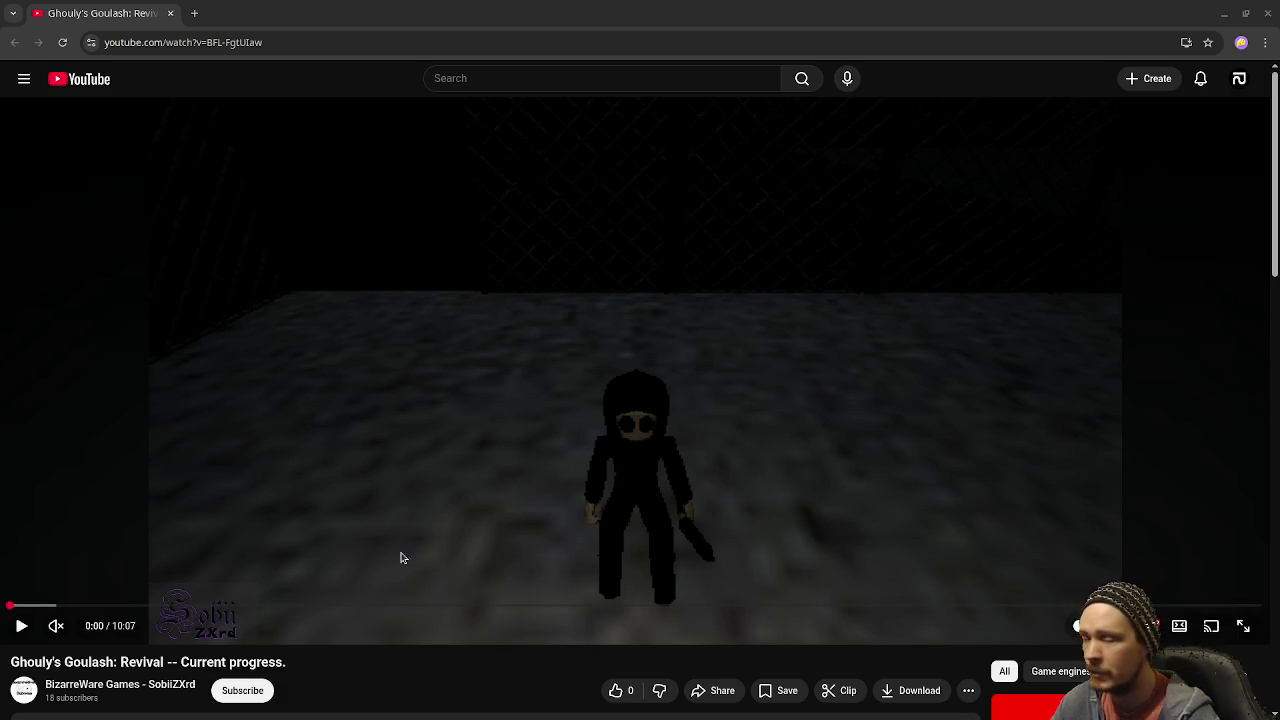
# Step: Start playing the Ghouly's Goulash: Revival video from the beginning
pyautogui.click(454, 466)
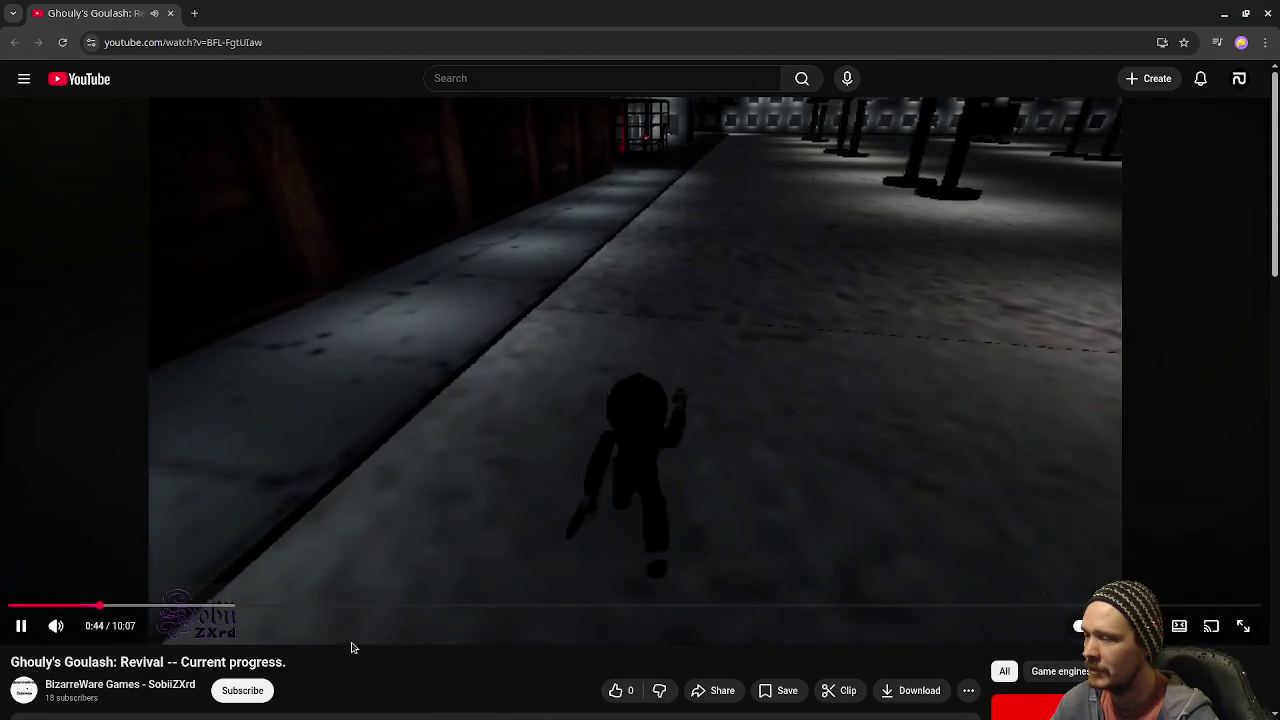
# Step: Rewind the Ghouly's Goulash video to about 0:38
pyautogui.moveTo(112, 606); pyautogui.dragTo(89, 608)
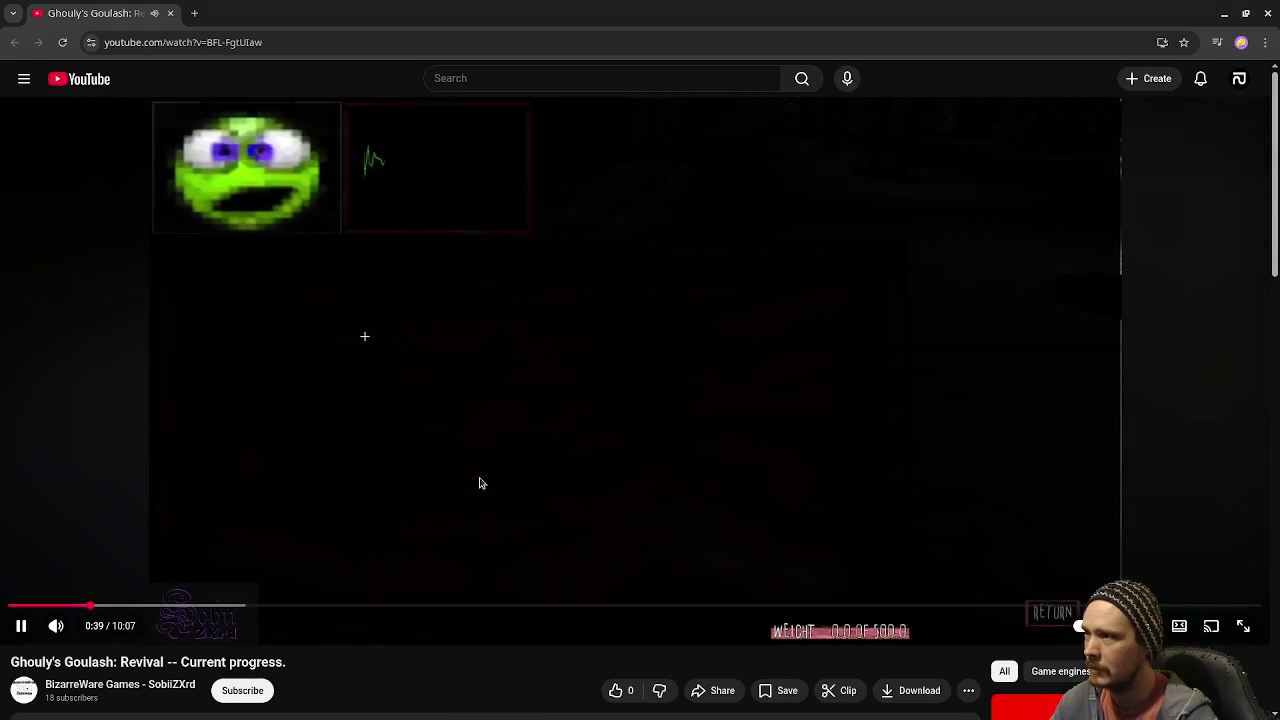
# Step: Pause the video at 0:40 on the in-game menu screen, then resume playback
pyautogui.click(478, 482)
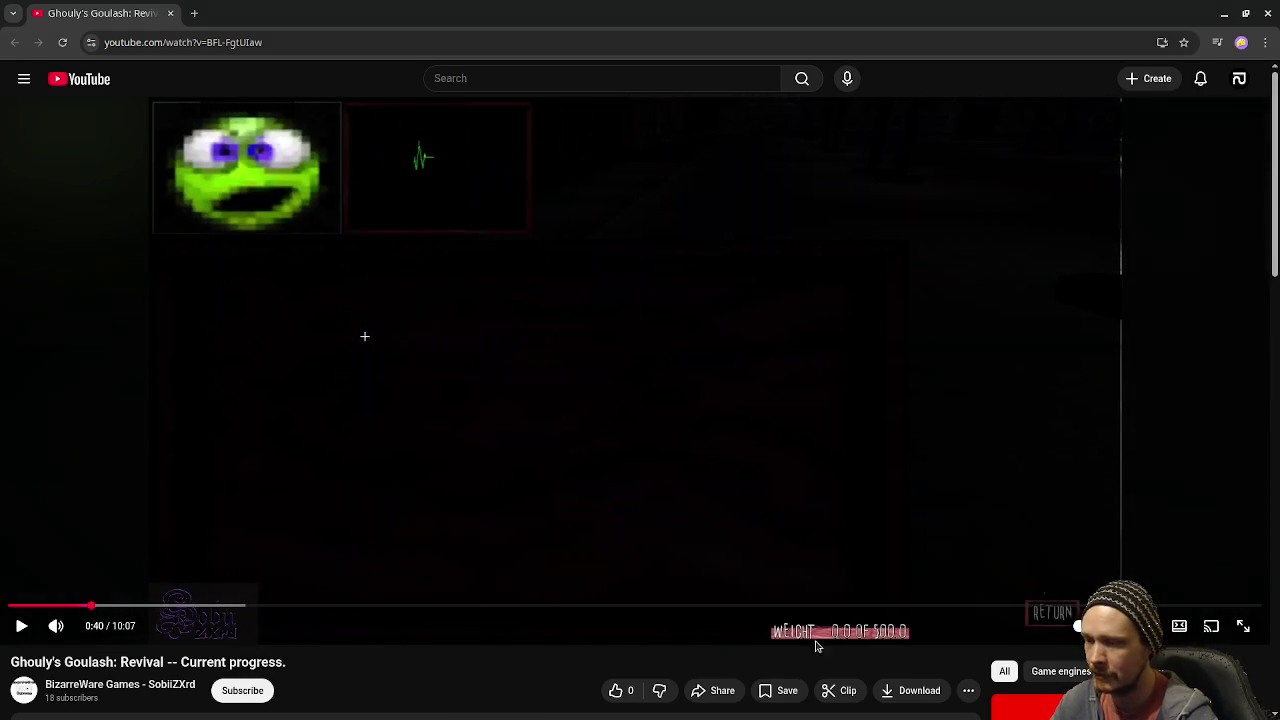
pyautogui.click(634, 426)
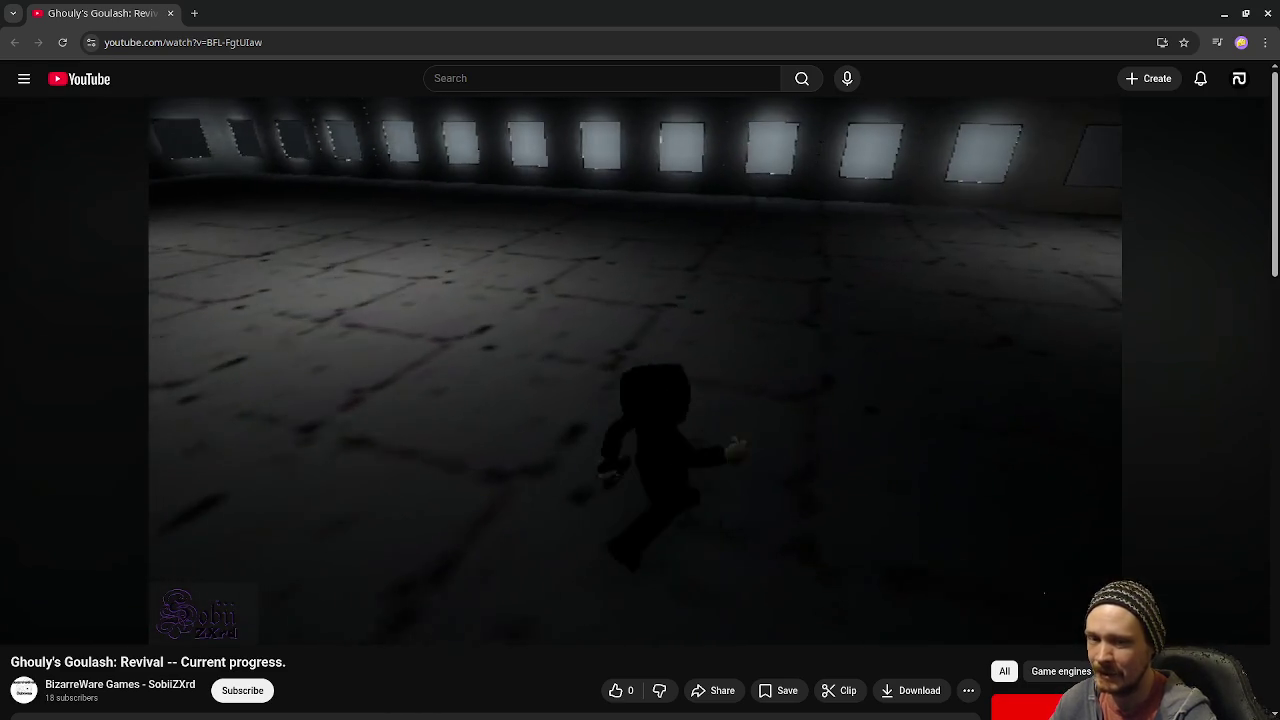
pyautogui.rightClick(595, 400)
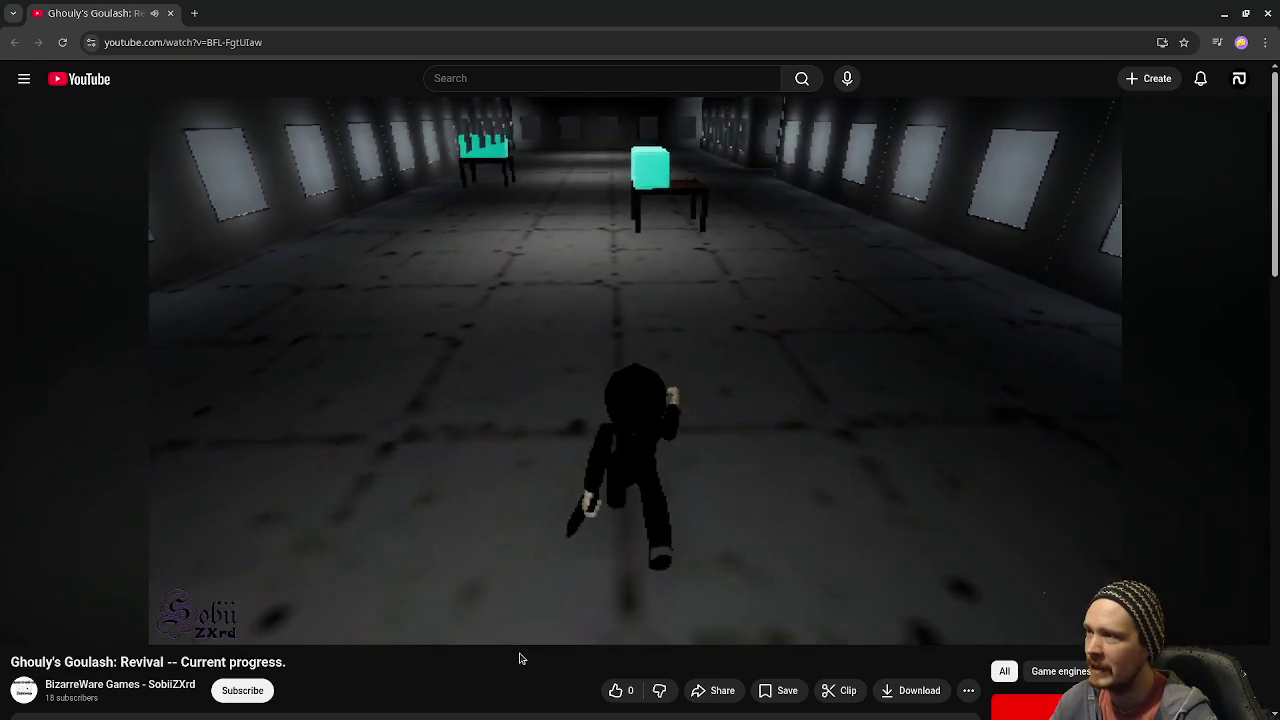
pyautogui.rightClick(519, 658)
pyautogui.click(423, 673)
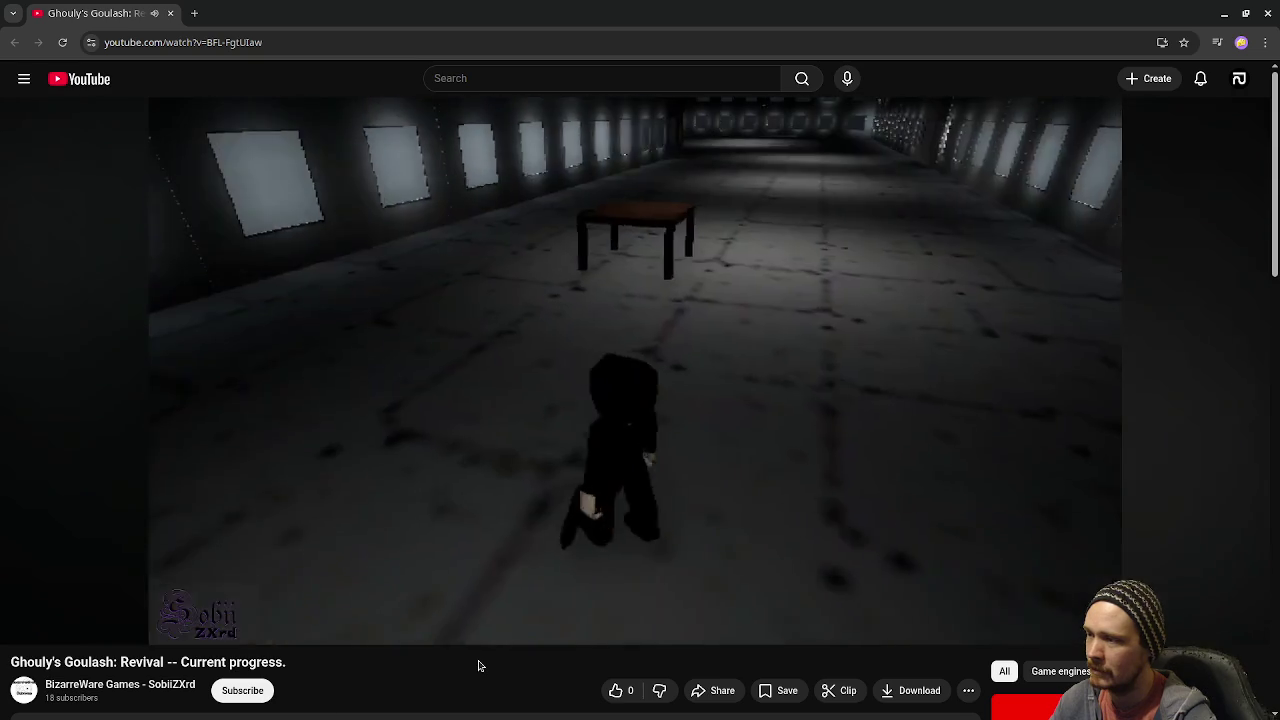
pyautogui.rightClick(478, 665)
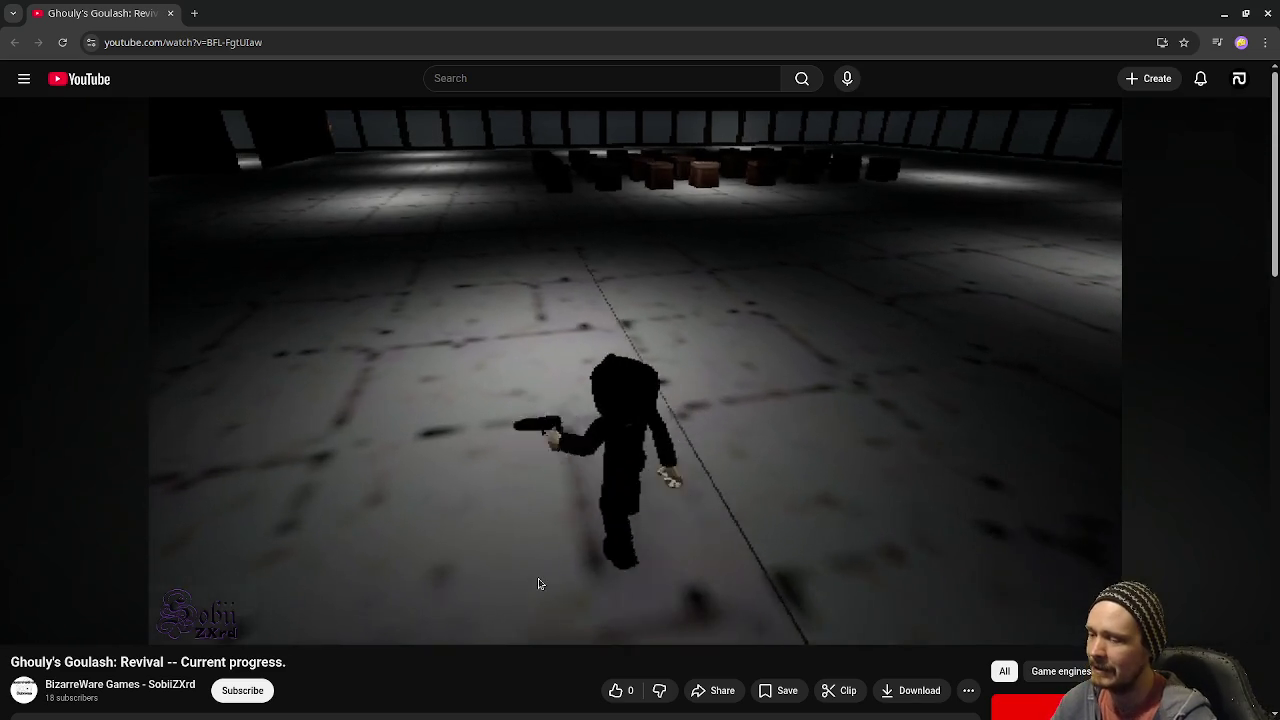
# Step: Seek the video back to 4:57, then to 4:53 to rewatch the dialogue scene
pyautogui.moveTo(537, 583)
pyautogui.click(624, 605)
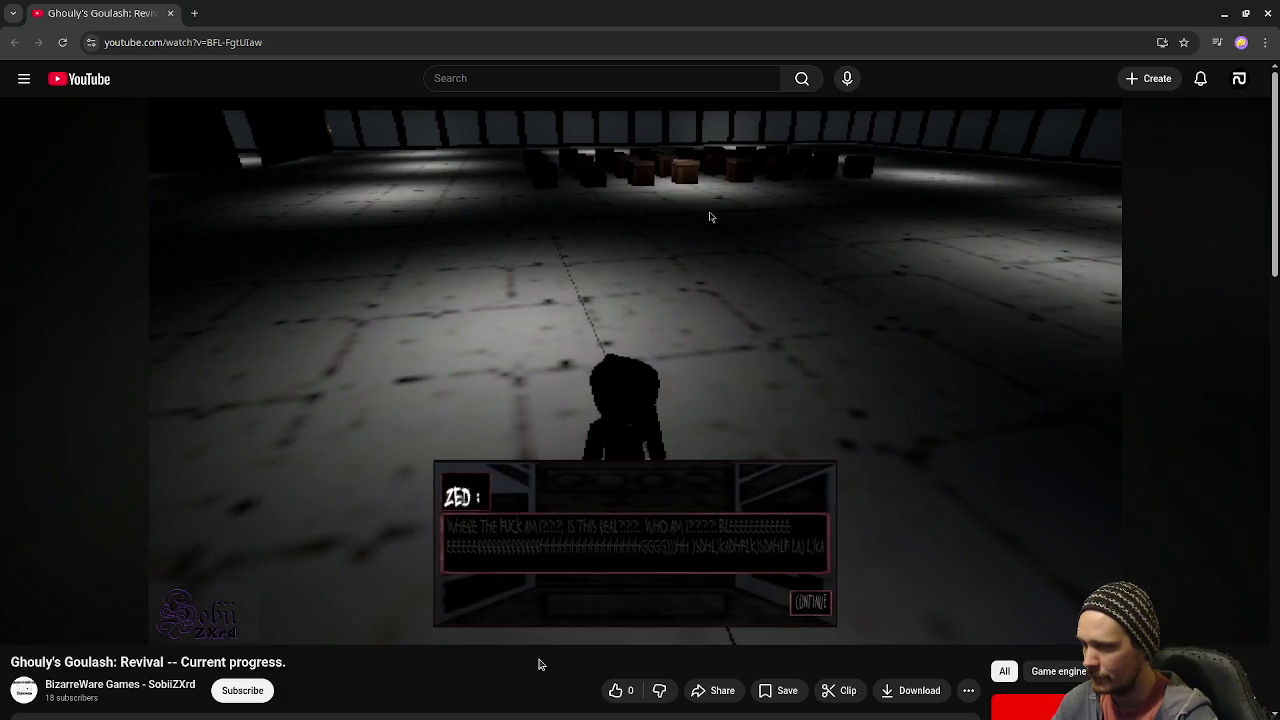
pyautogui.moveTo(630, 533)
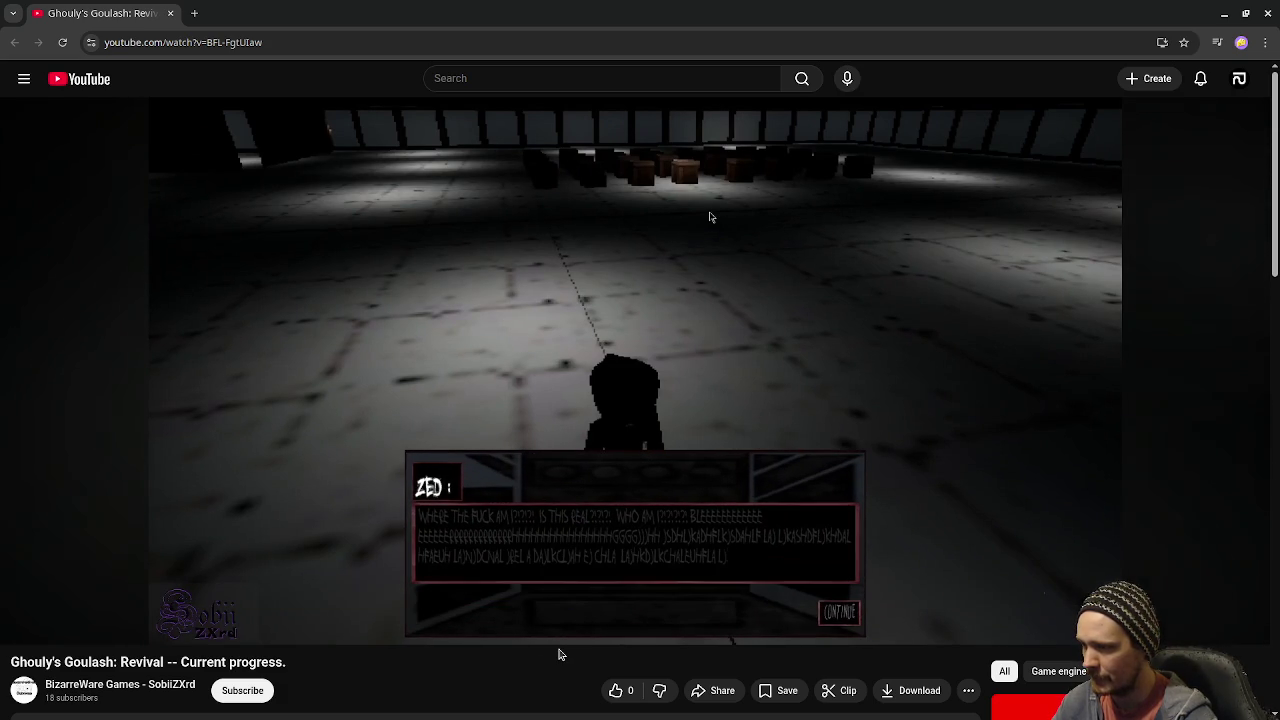
pyautogui.moveTo(614, 604); pyautogui.dragTo(617, 612)
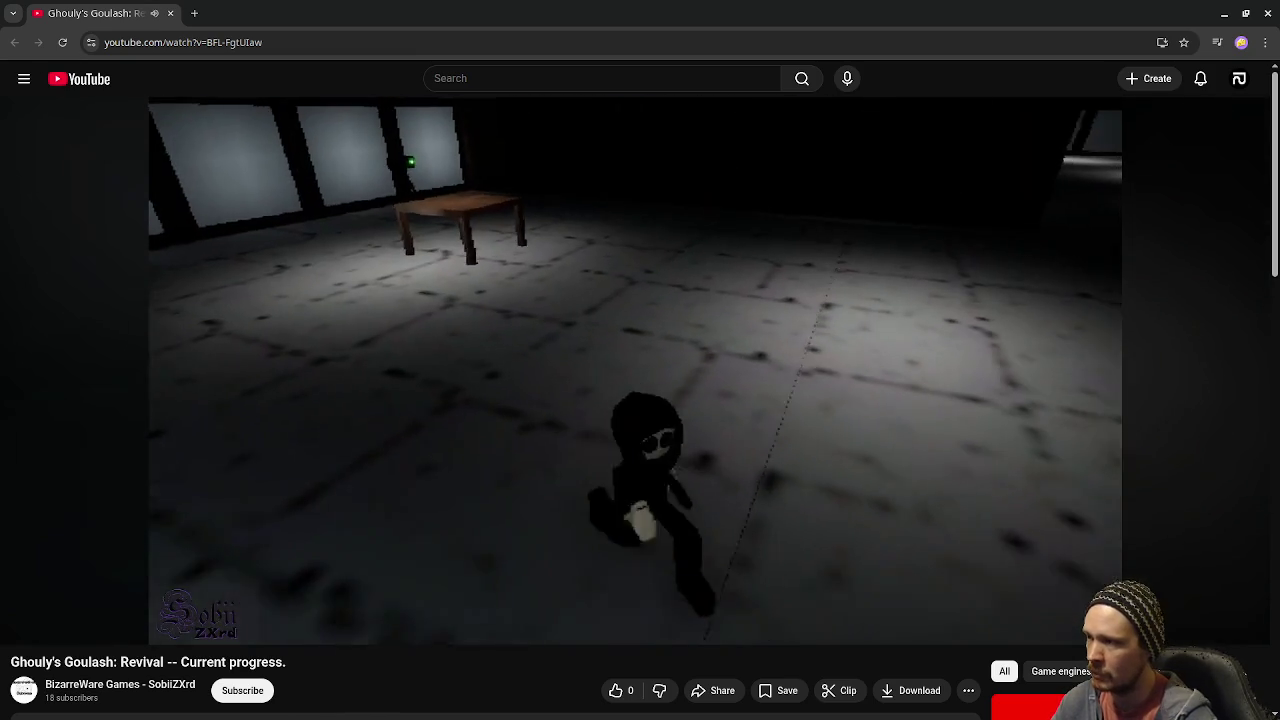
pyautogui.moveTo(646, 563)
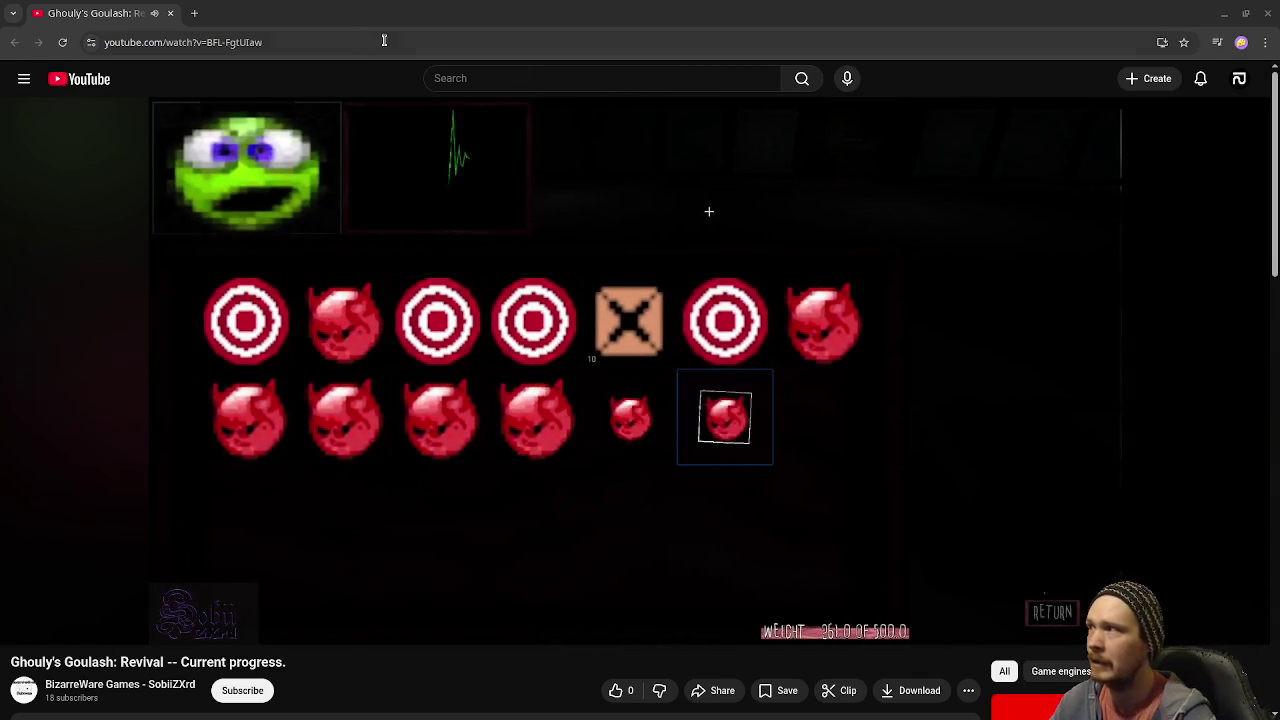
pyautogui.click(190, 42)
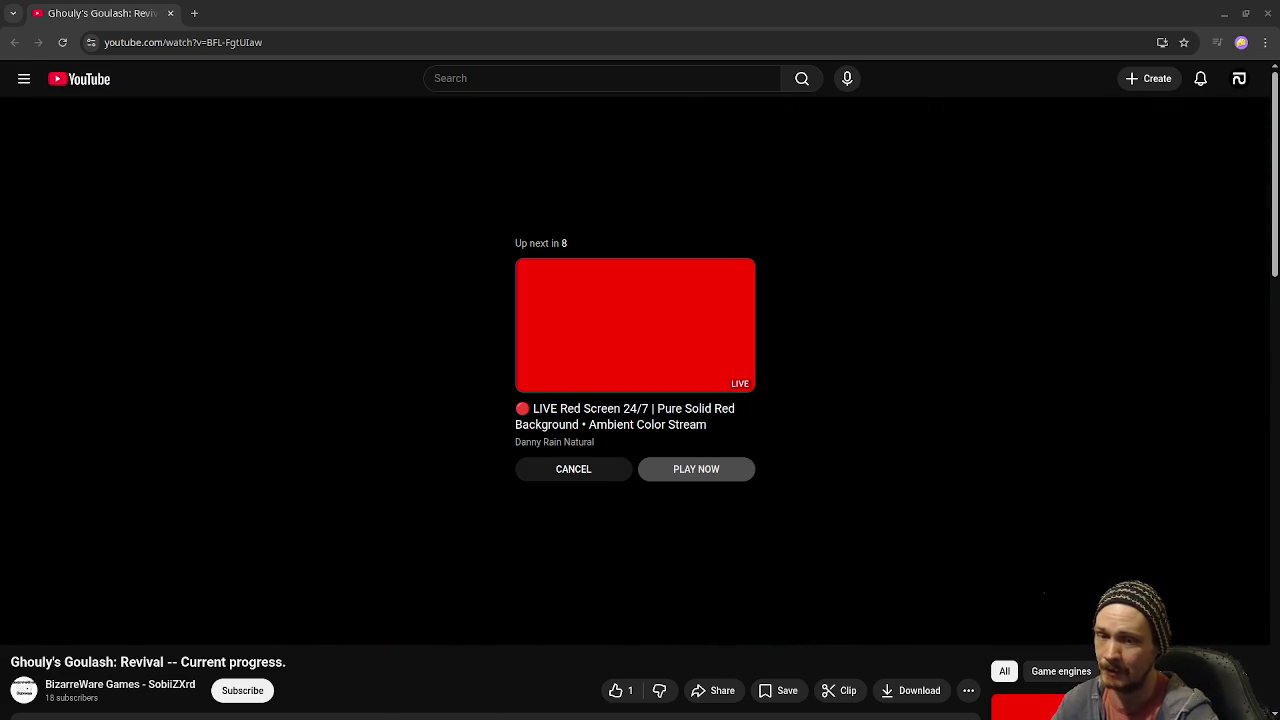
# Step: Close the browser window to return to the Godot editor
pyautogui.click(169, 14)
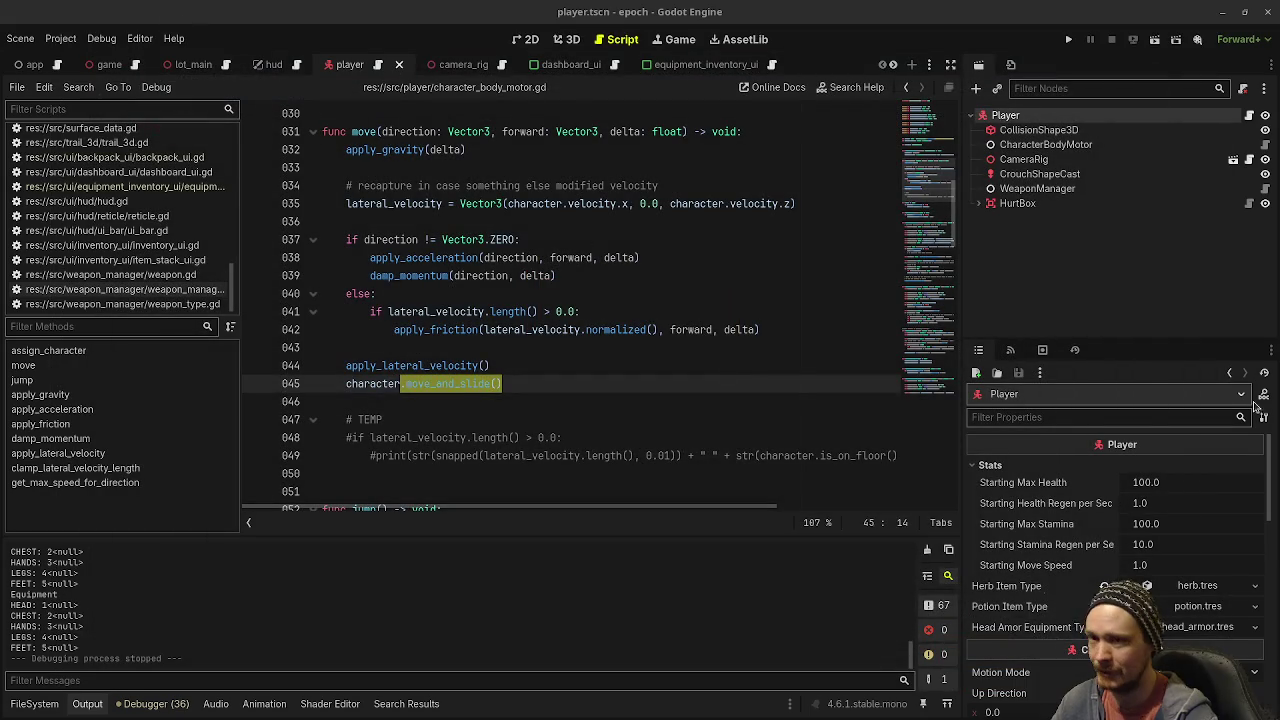